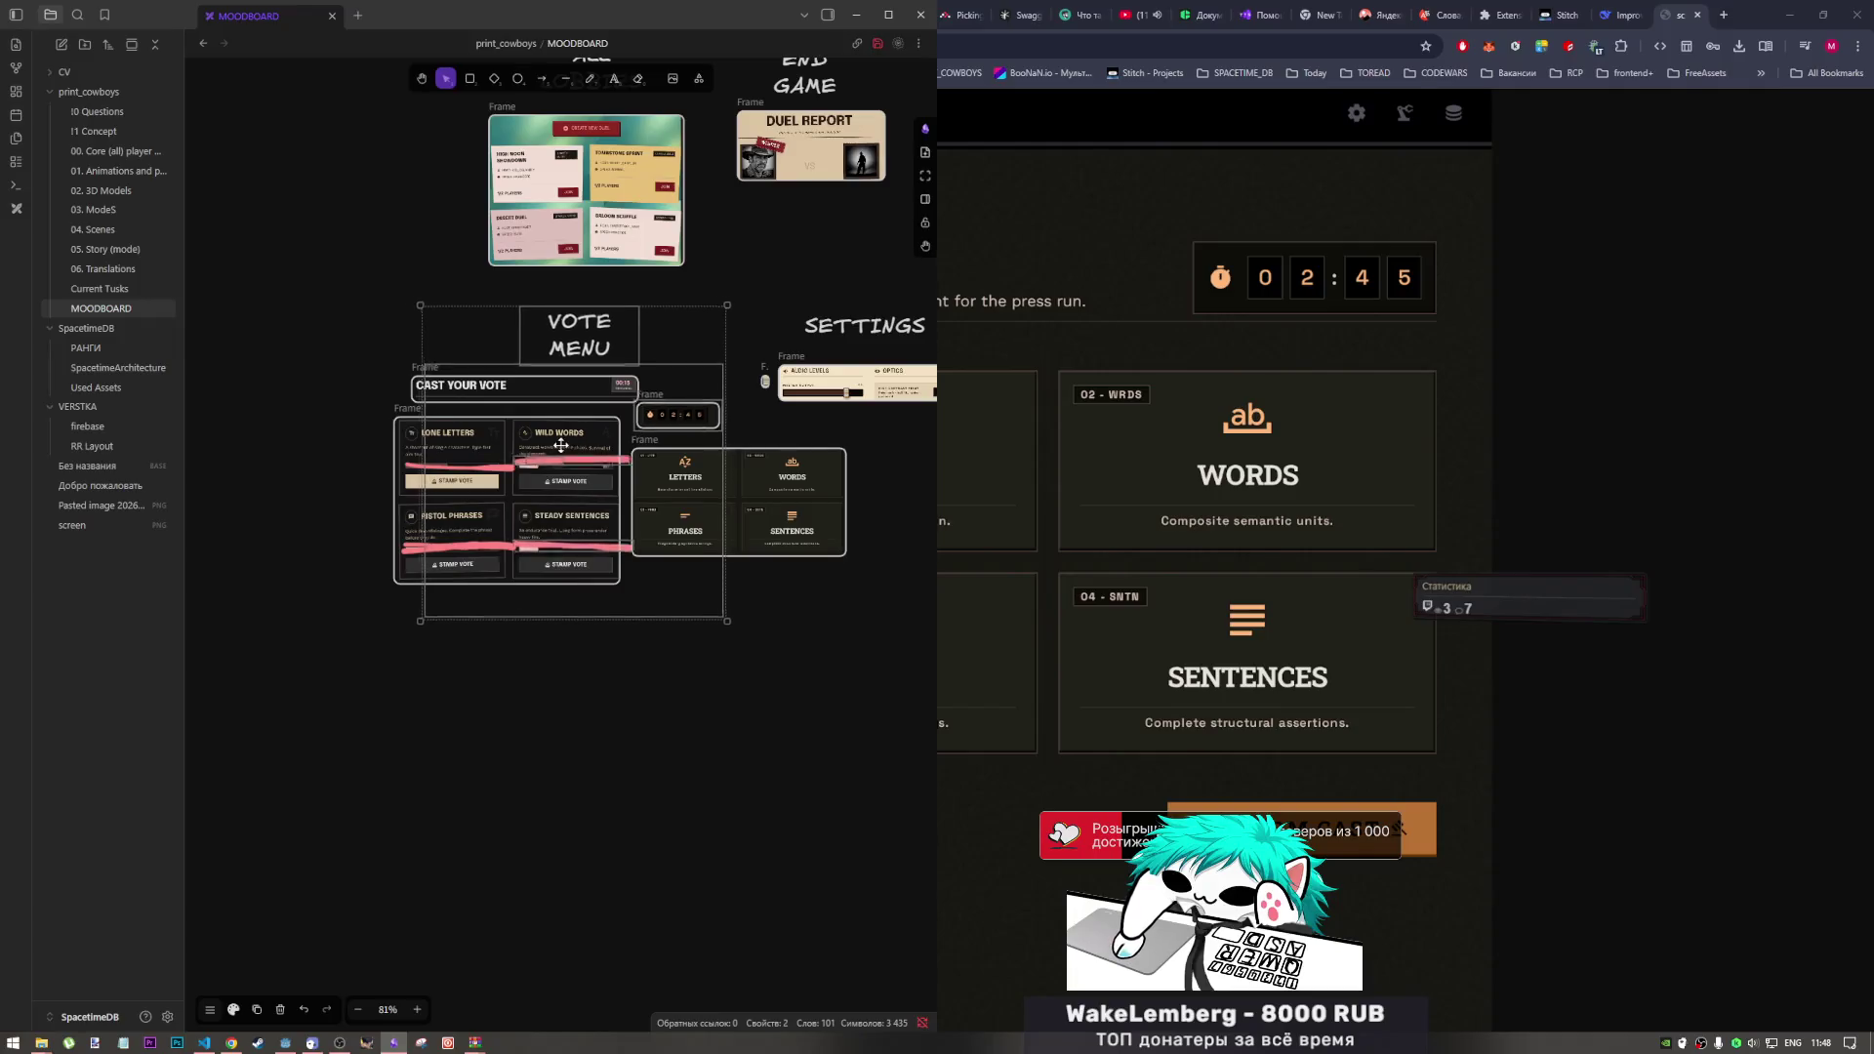
Step: Try shifting the VOTE MENU group left on the moodboard, then undo the move
{"action": "left_click_drag", "start_coordinate": [452, 324], "coordinate": [230, 324]}
{"action": "key", "text": "ctrl+z"}
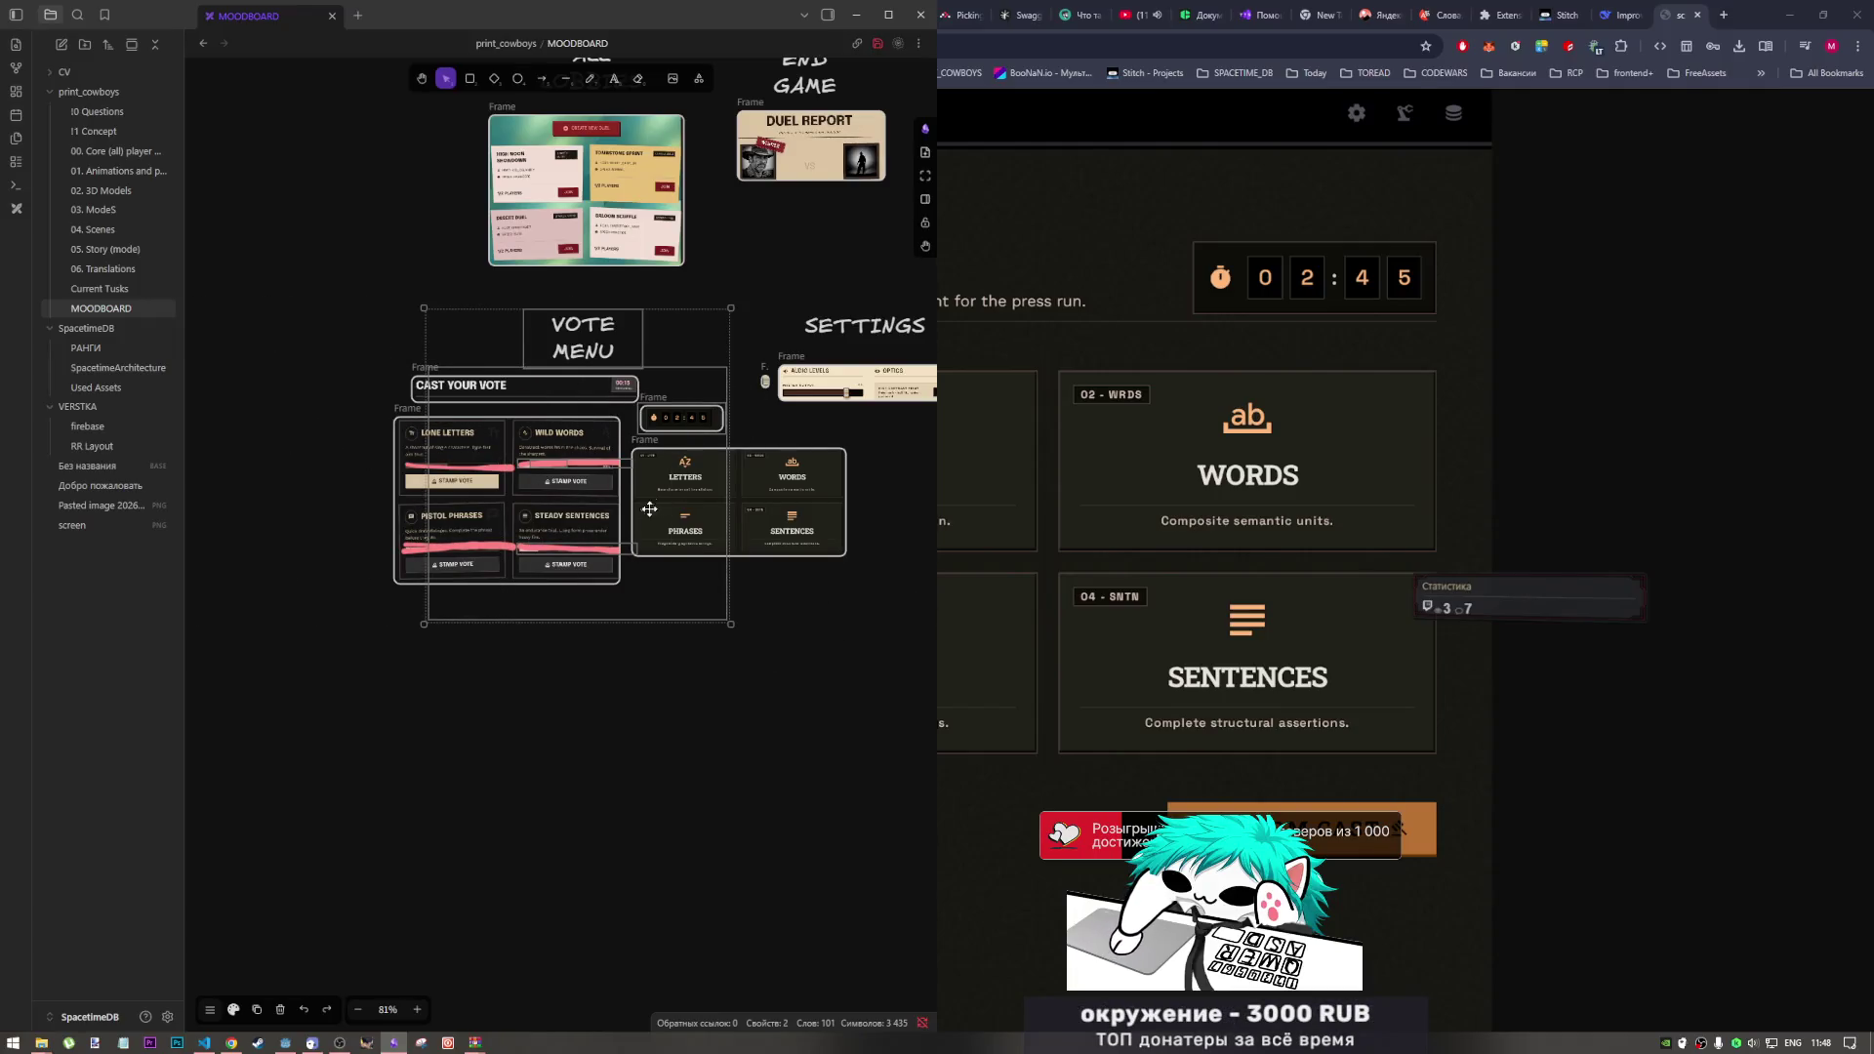
{"action": "scroll", "coordinate": [594, 500], "scroll_direction": "down", "scroll_amount": 2}
{"action": "scroll", "coordinate": [584, 508], "scroll_direction": "down", "scroll_amount": 4}
{"action": "scroll", "coordinate": [606, 496], "scroll_direction": "right", "scroll_amount": 3}
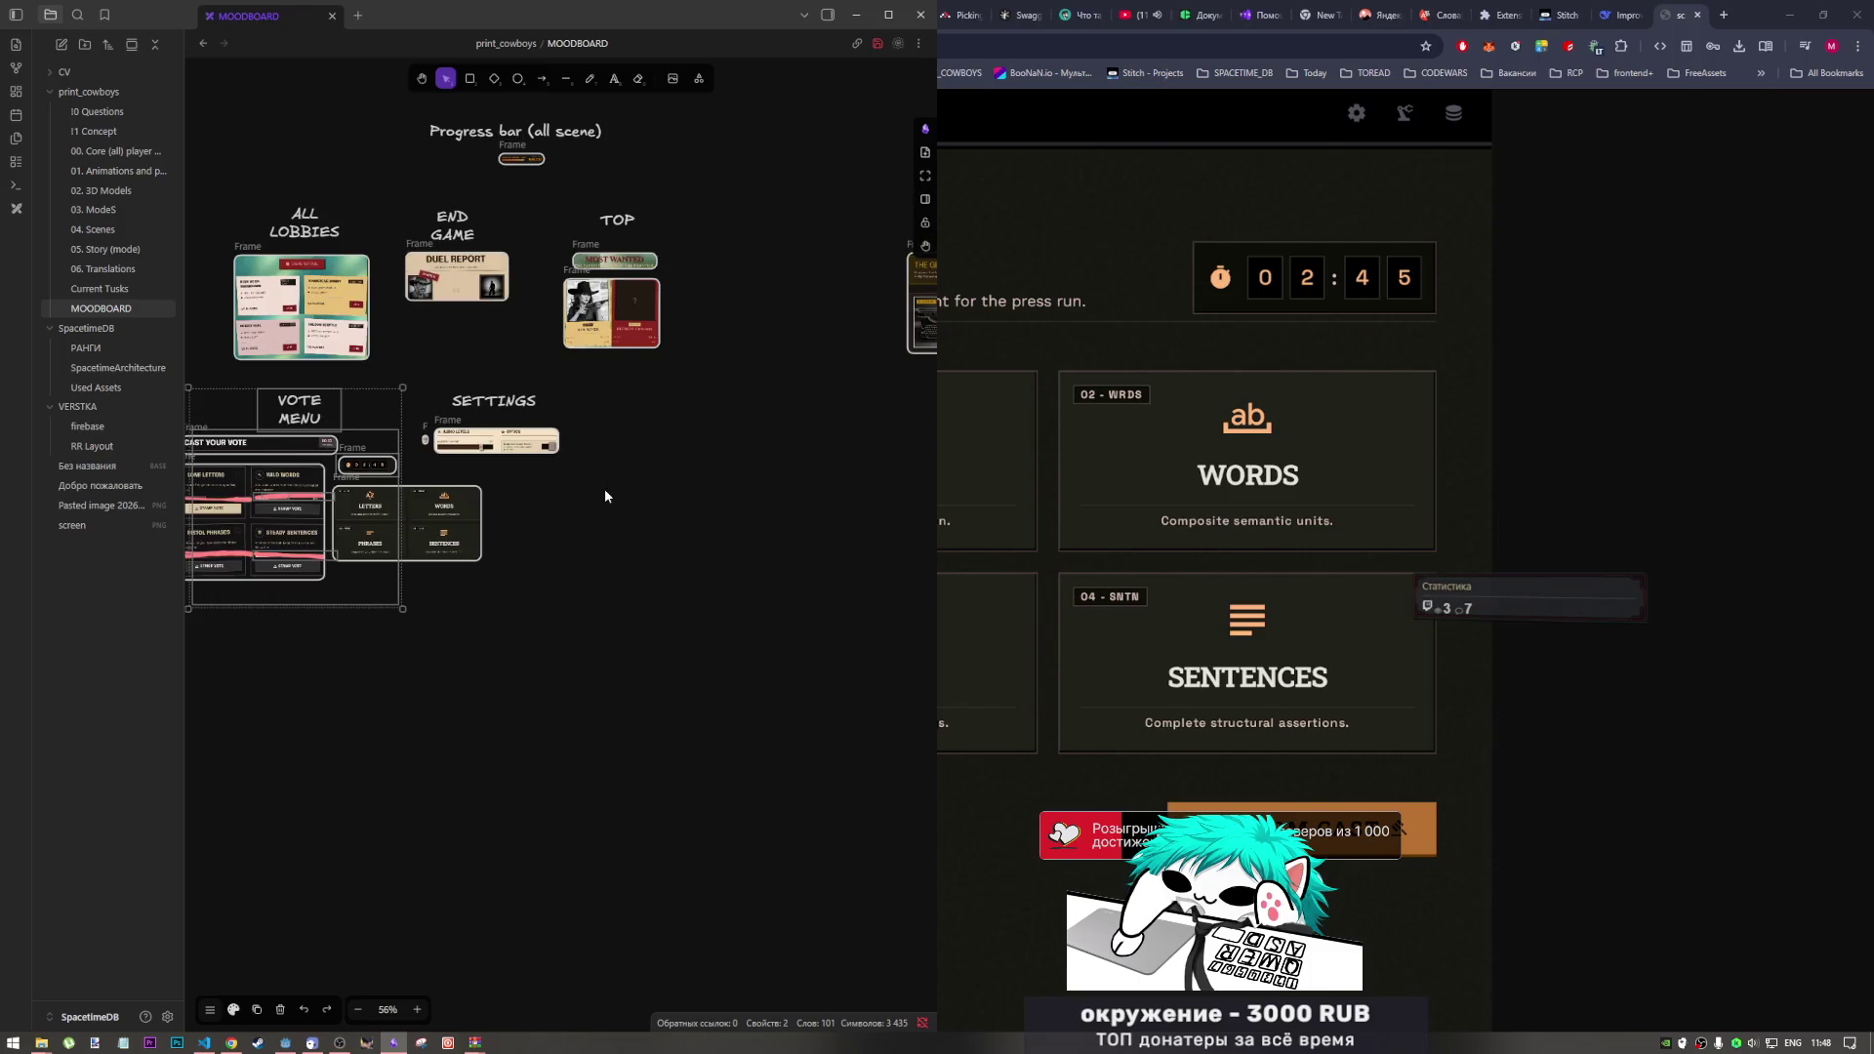
Step: Move the SETTINGS group beside Vote Menu and maximise the browser showing the Vote Stage image
{"action": "mouse_move", "coordinate": [642, 470]}
{"action": "left_mouse_down"}
{"action": "mouse_move", "coordinate": [377, 367]}
{"action": "mouse_move", "coordinate": [673, 392]}
{"action": "left_mouse_up"}
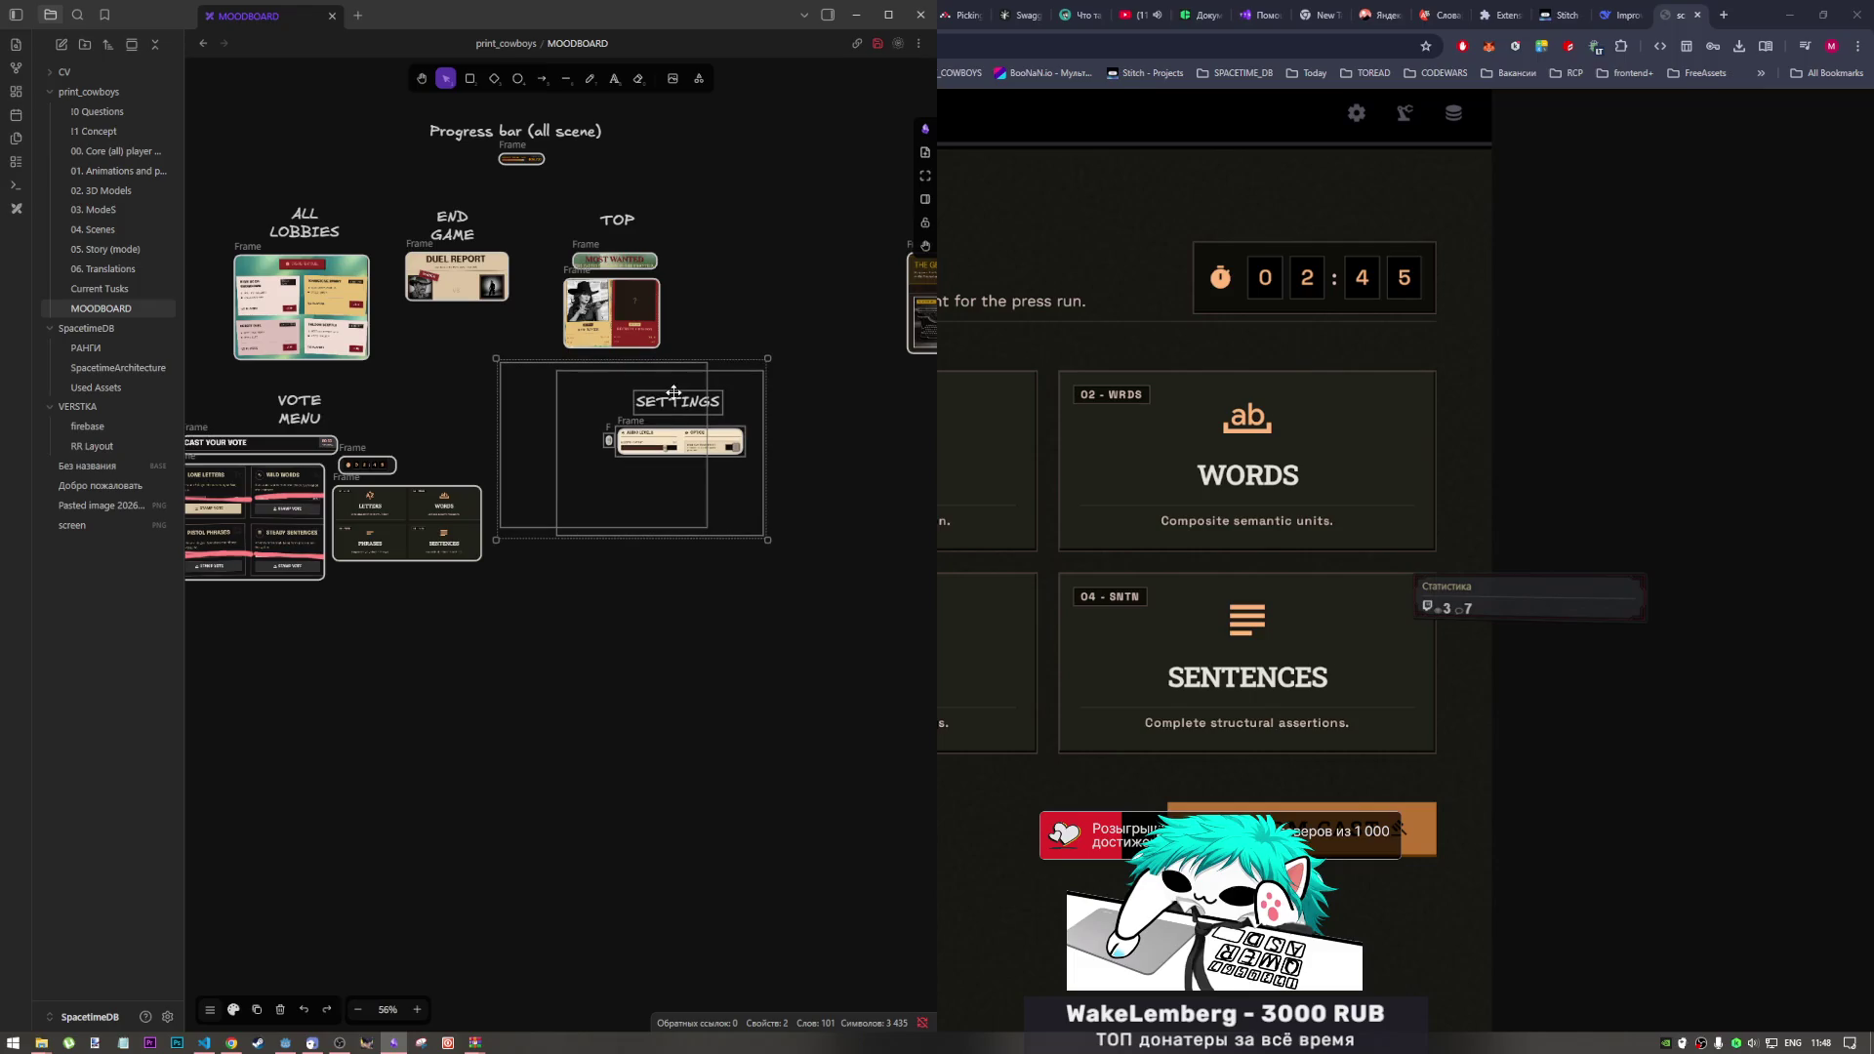
{"action": "left_click", "coordinate": [768, 215]}
{"action": "scroll", "coordinate": [357, 382], "scroll_direction": "left", "scroll_amount": 2}
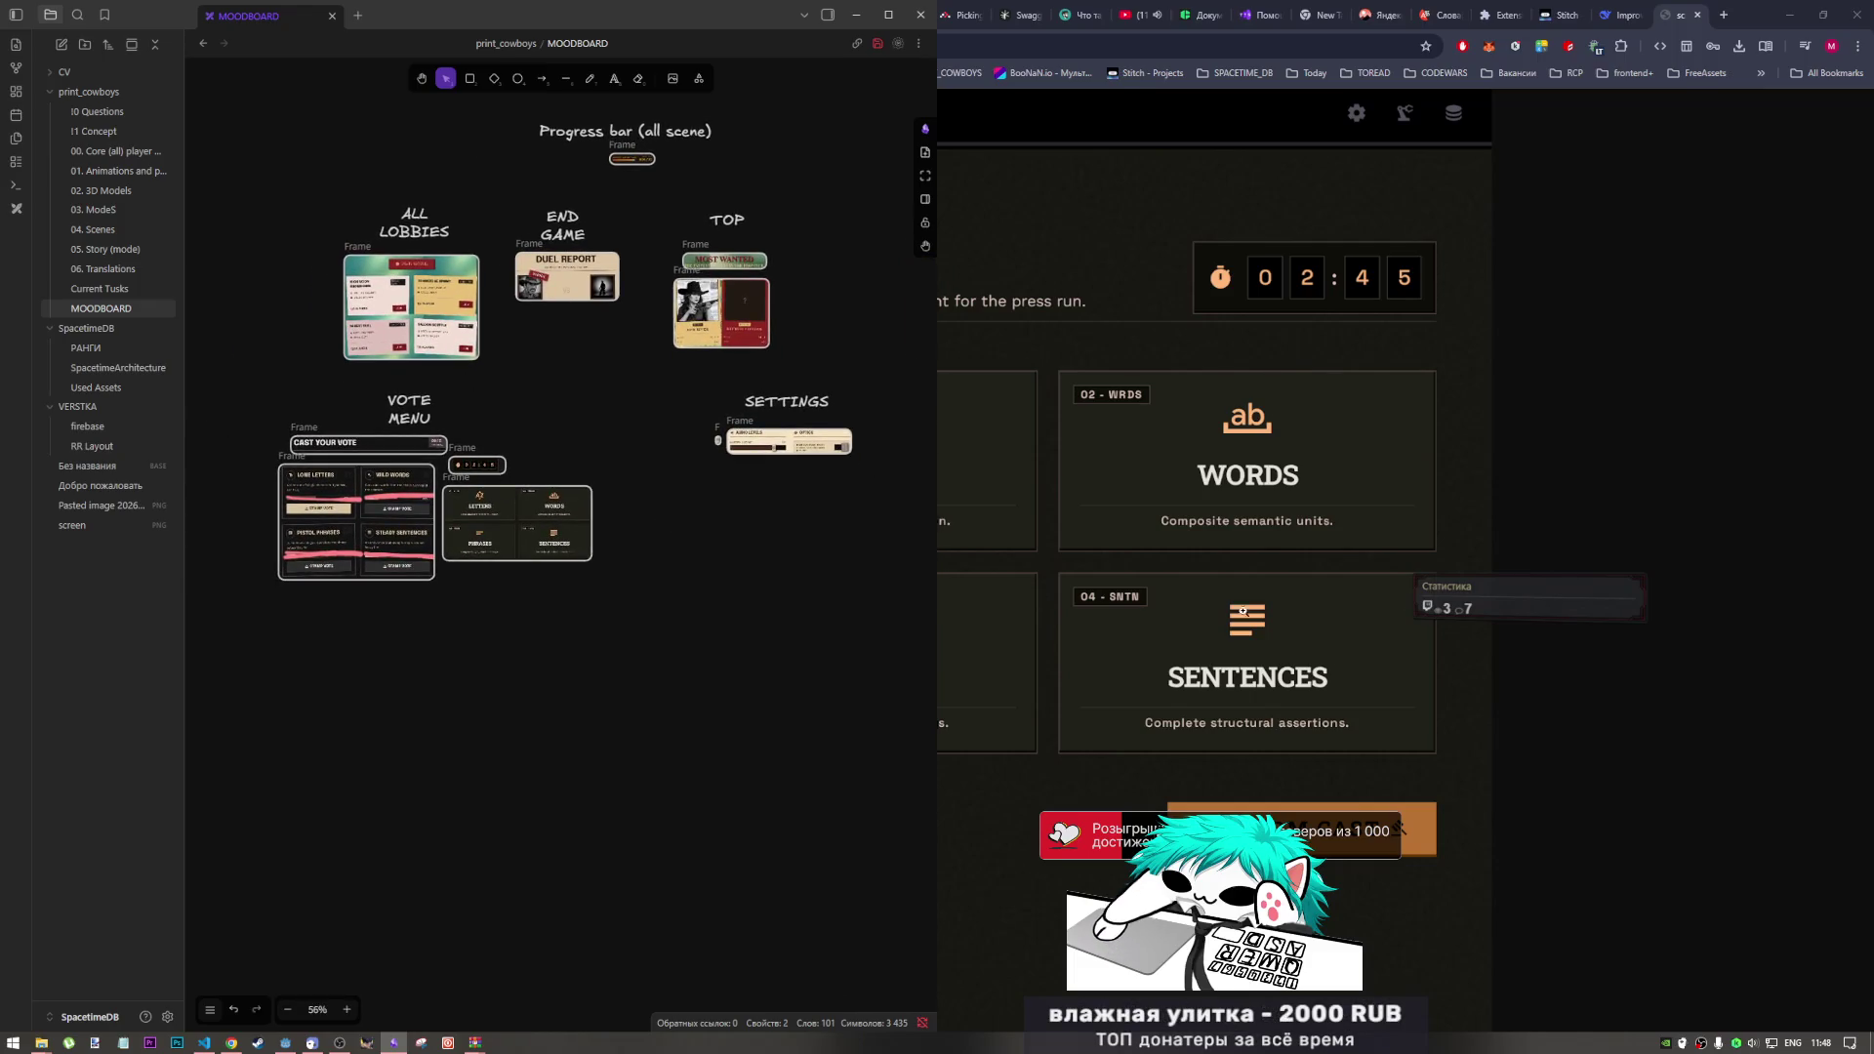
{"action": "double_click", "coordinate": [1640, 8]}
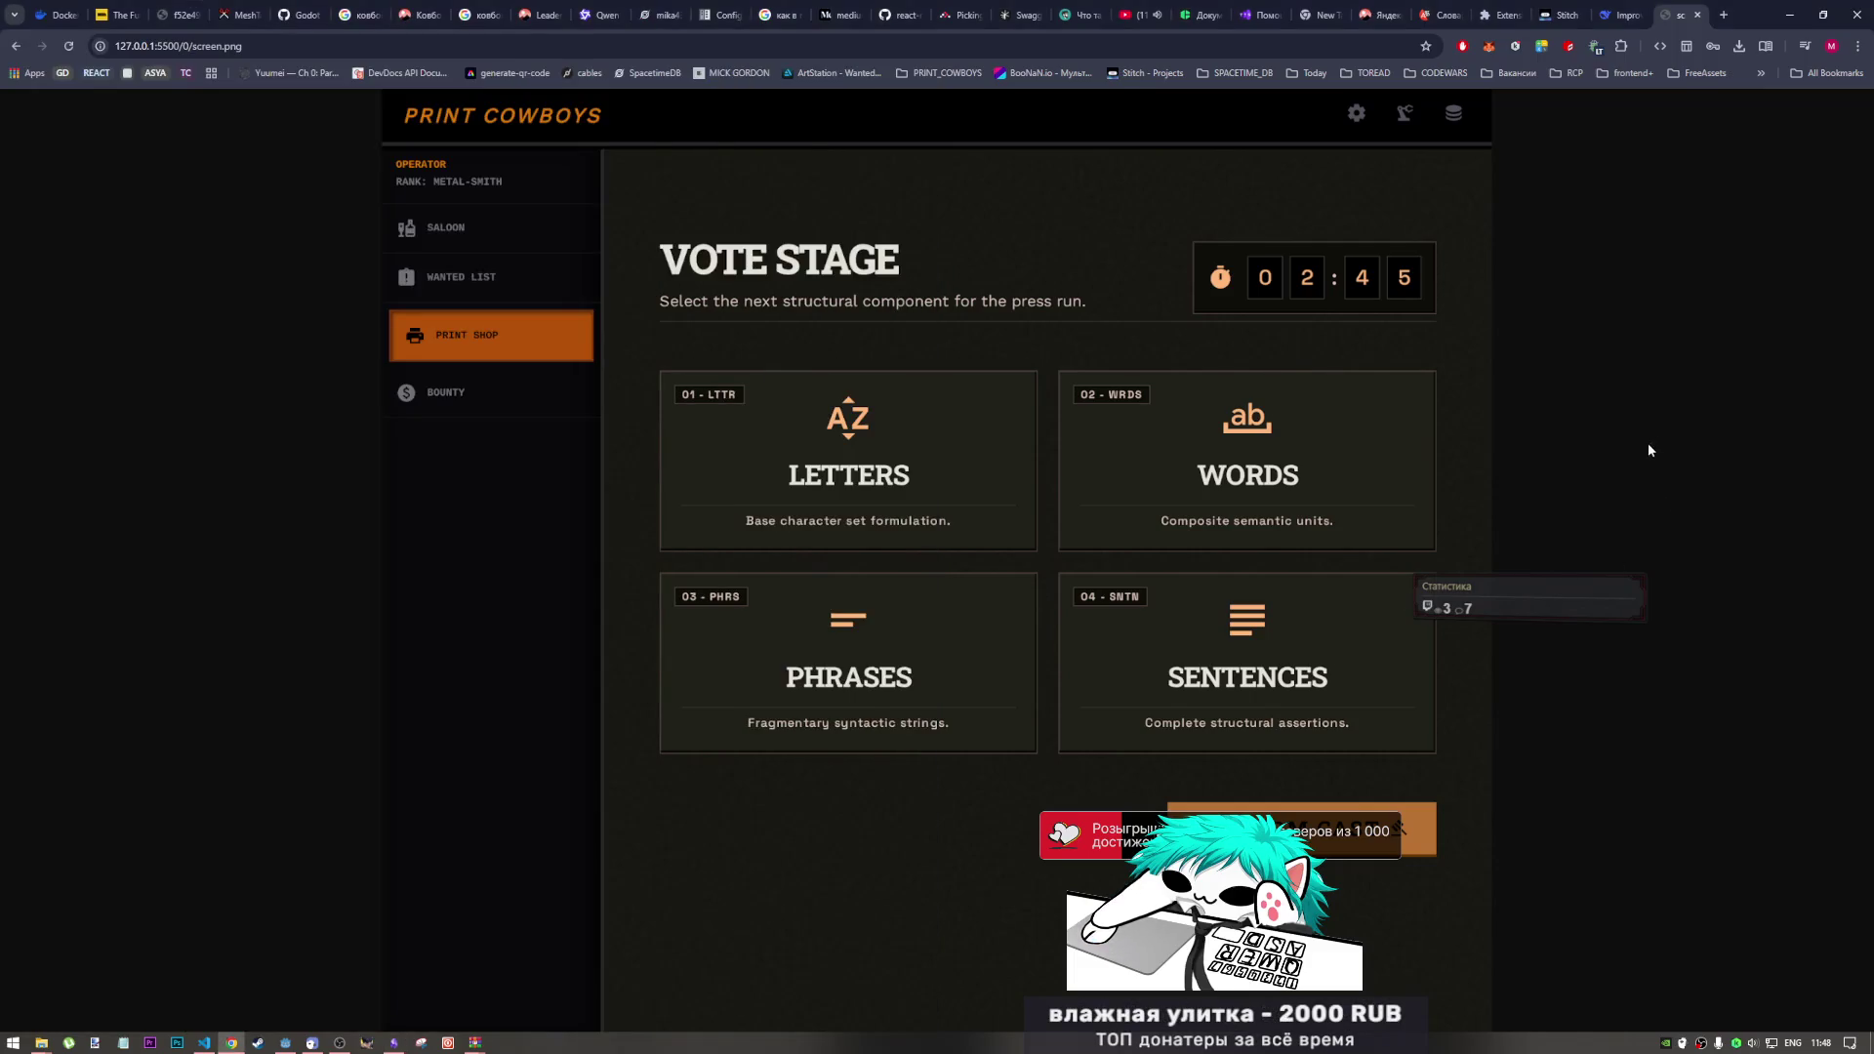
Step: Close the Vote Stage image tab and centre the Wanted List (Mechanical) screen in Stitch
{"action": "left_click", "coordinate": [1697, 15]}
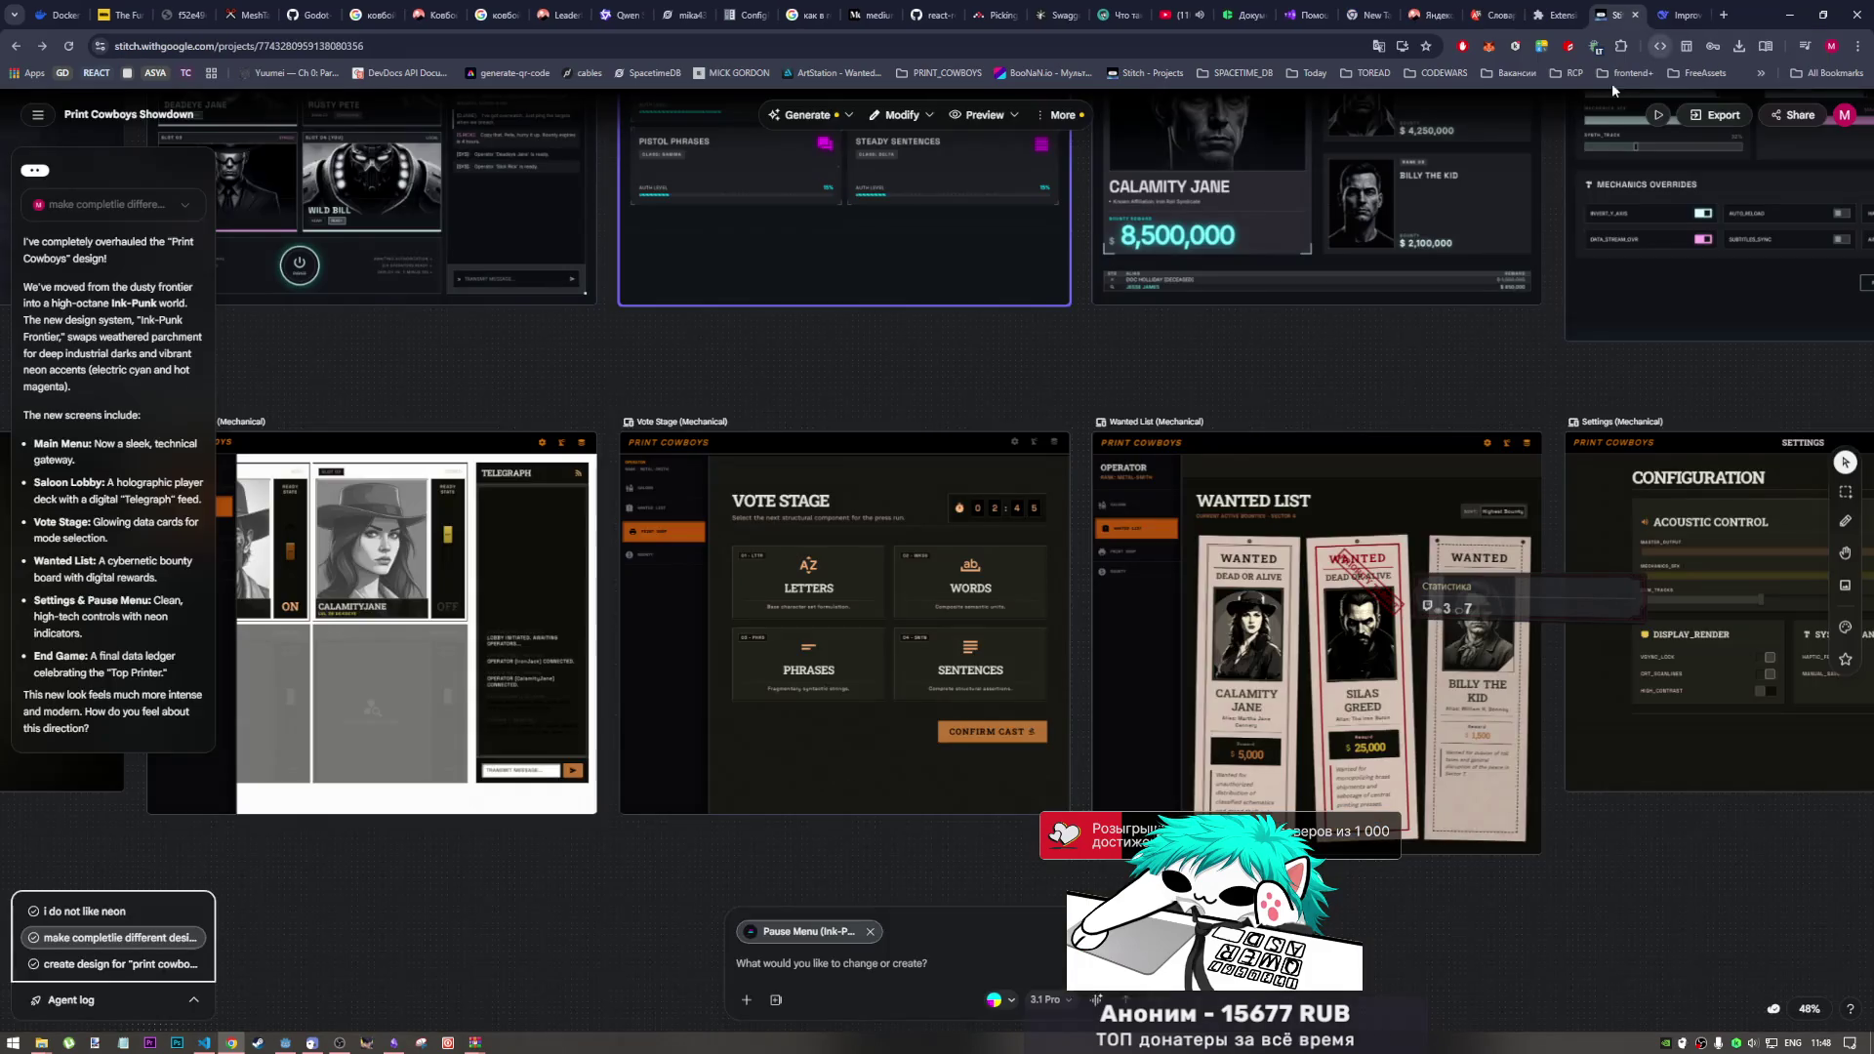
{"action": "left_click", "coordinate": [1244, 593]}
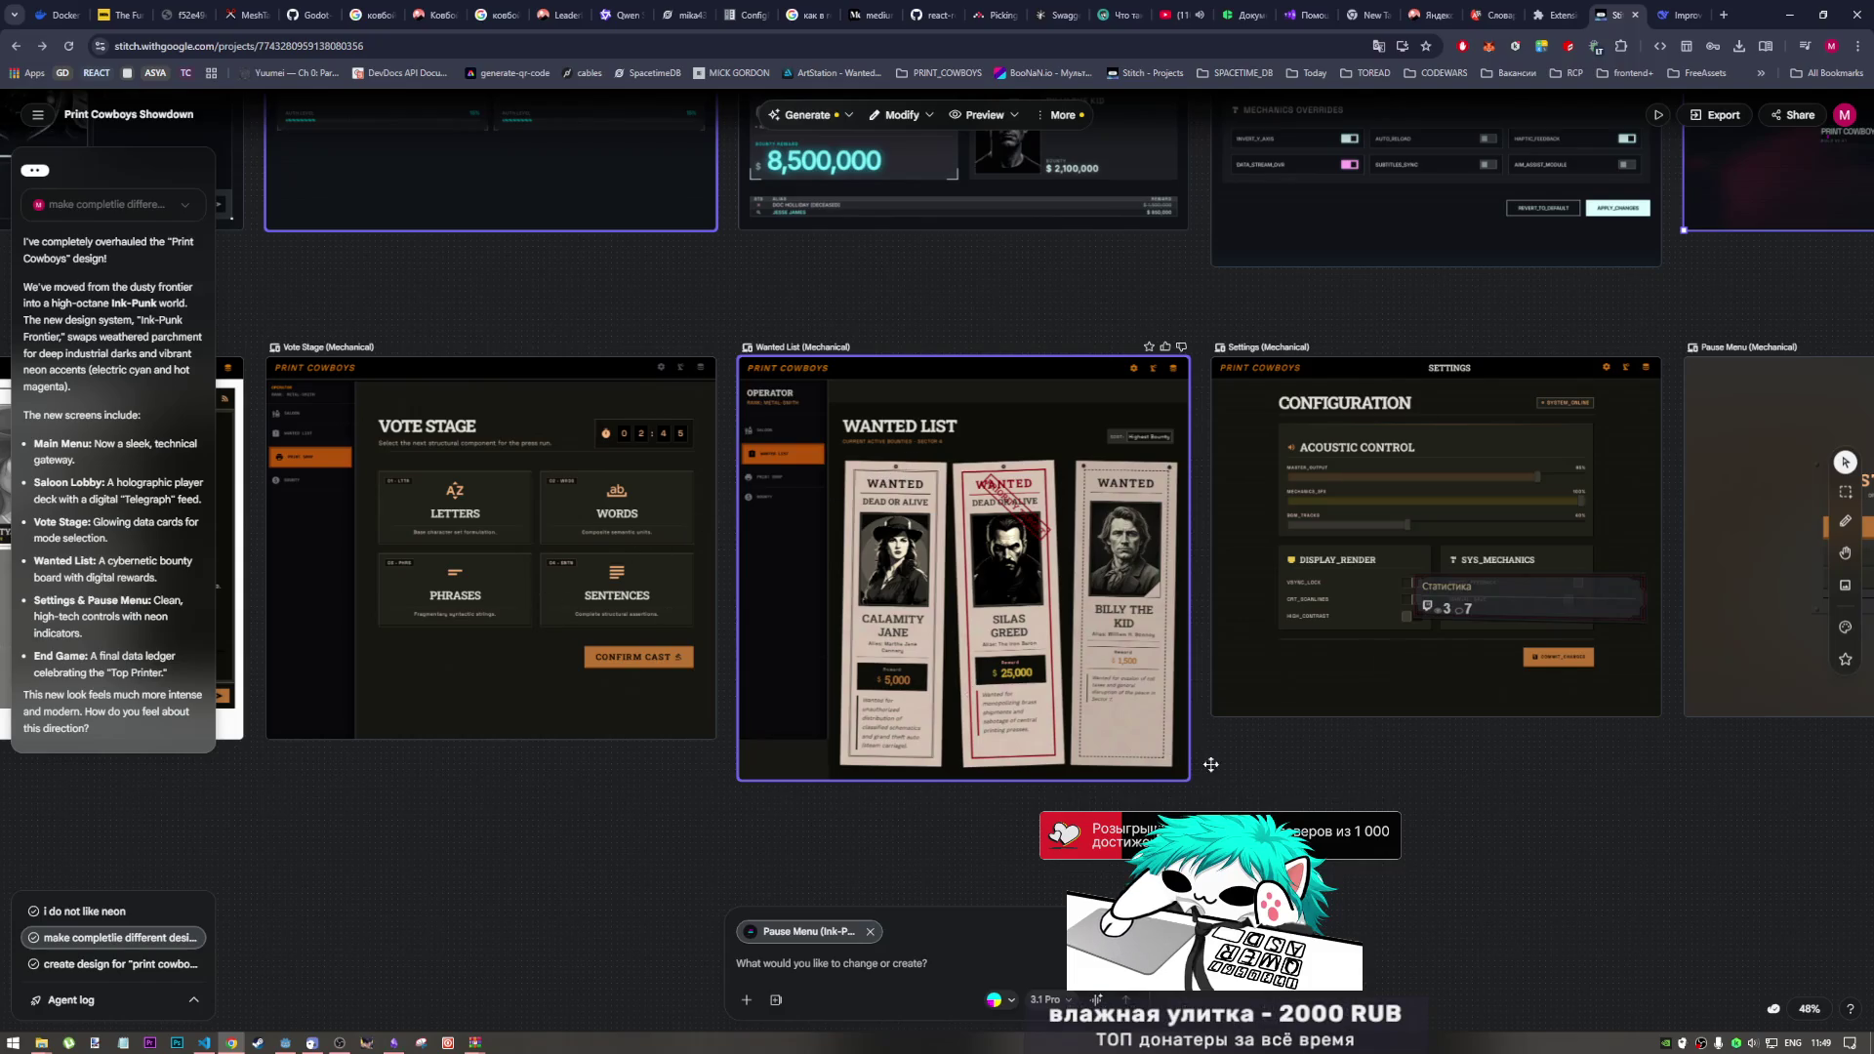
{"action": "scroll", "coordinate": [1210, 764], "scroll_direction": "left", "scroll_amount": 8}
{"action": "scroll", "coordinate": [1210, 764], "scroll_direction": "up", "scroll_amount": 2}
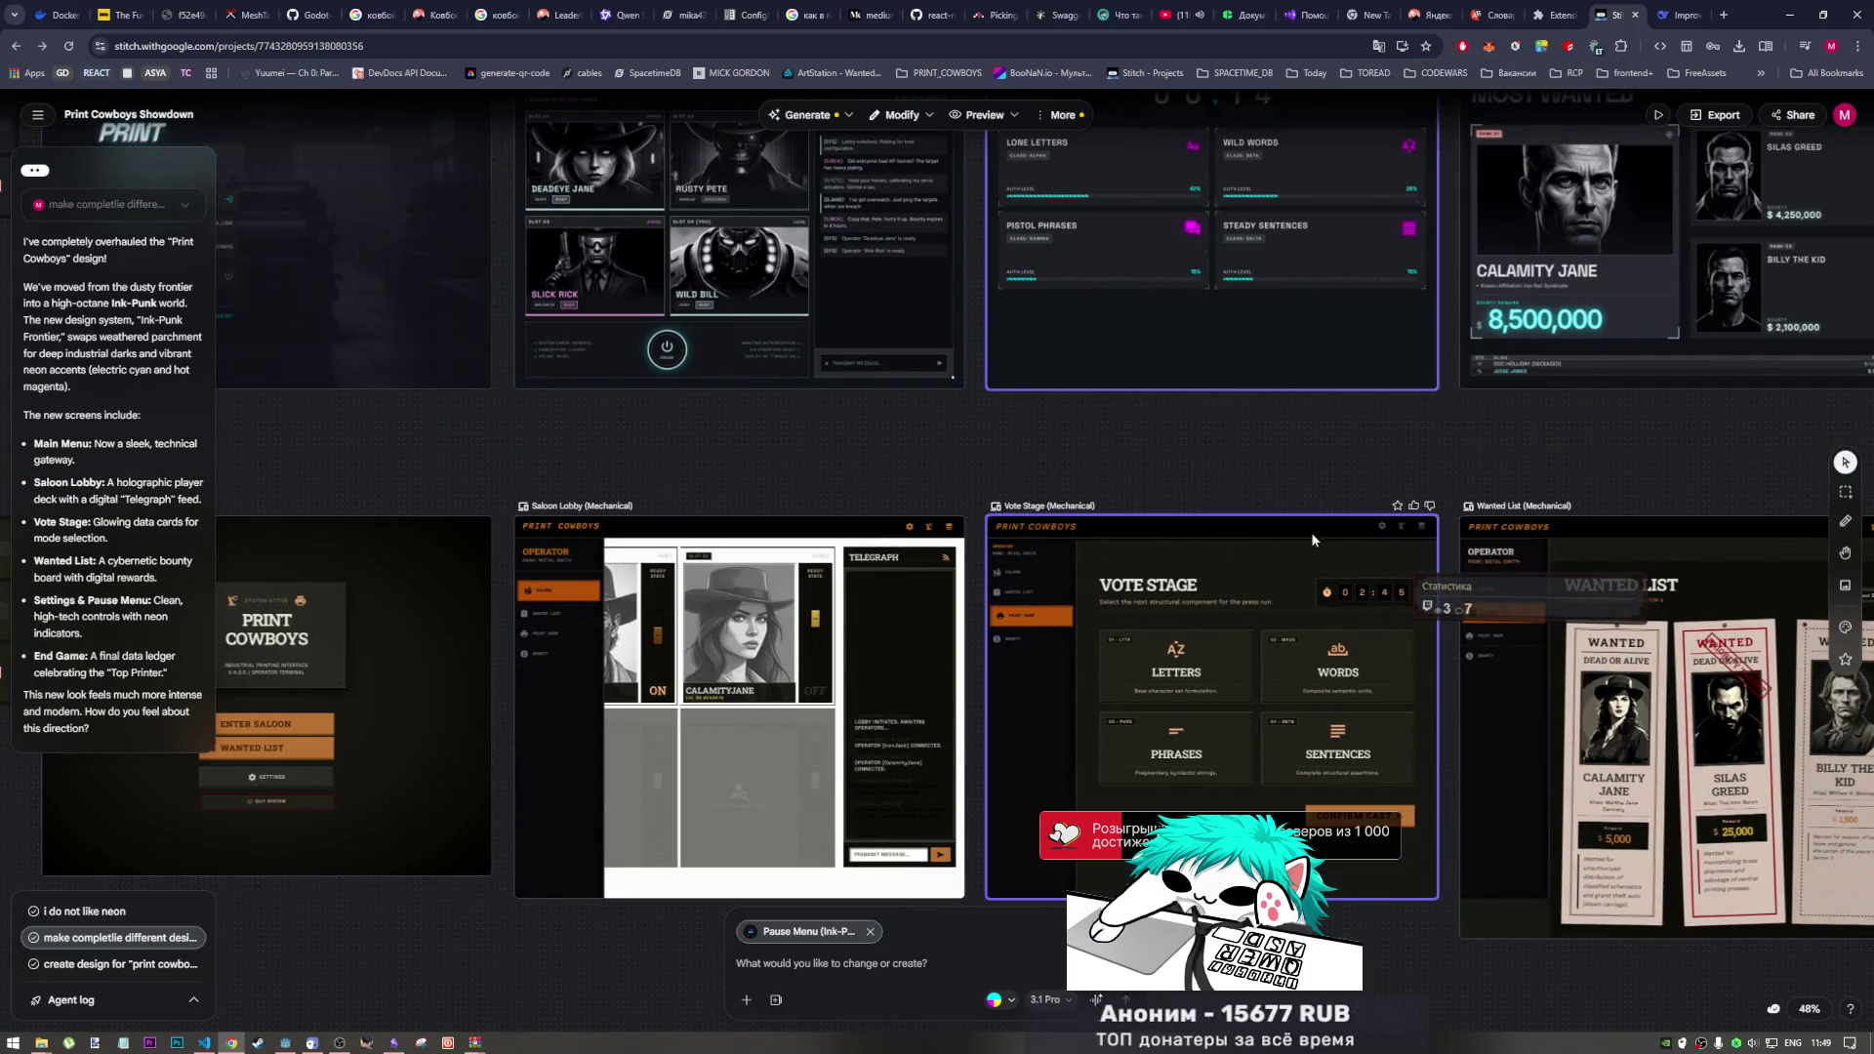
{"action": "key", "text": "Escape"}
Step: Pan across the Print Cowboys Showdown canvas to review the Mechanical screens below the Ink-Punk set
{"action": "scroll", "coordinate": [694, 529], "scroll_direction": "down", "scroll_amount": 2}
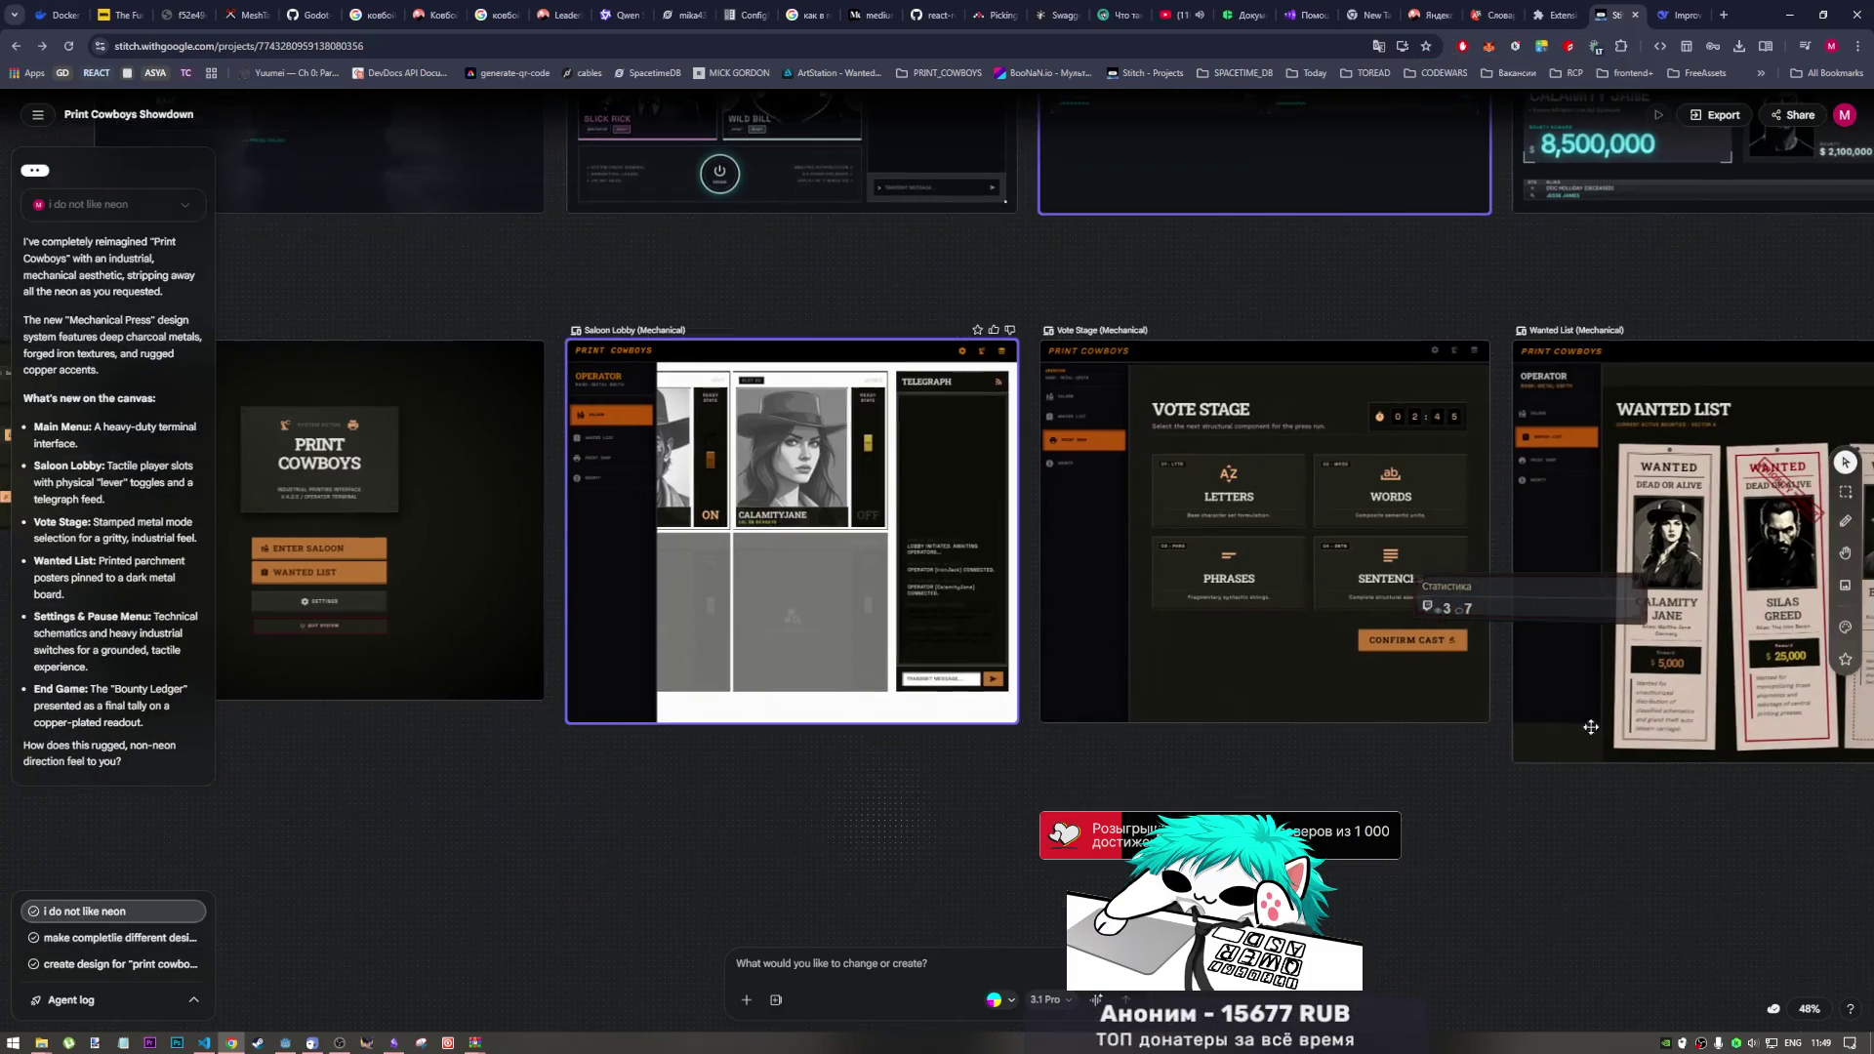
{"action": "scroll", "coordinate": [1396, 712], "scroll_direction": "right", "scroll_amount": 10}
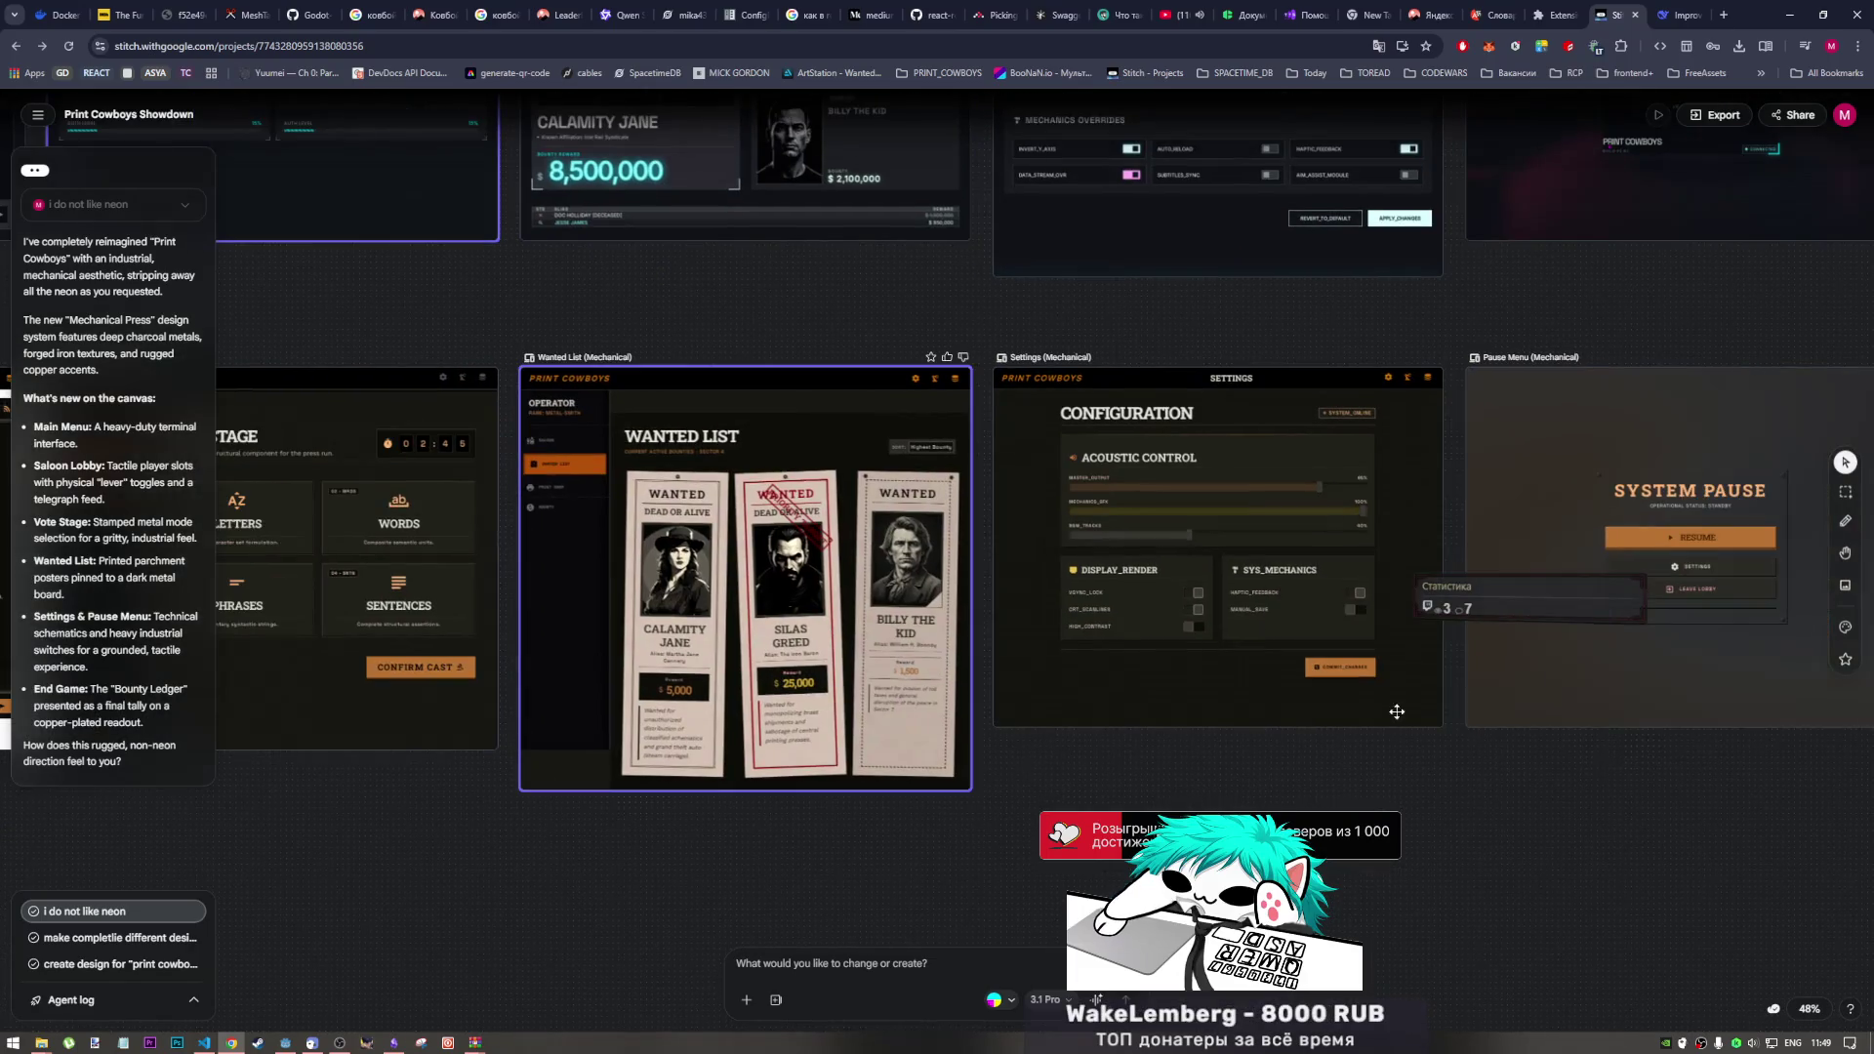
{"action": "scroll", "coordinate": [924, 717], "scroll_direction": "right", "scroll_amount": 6}
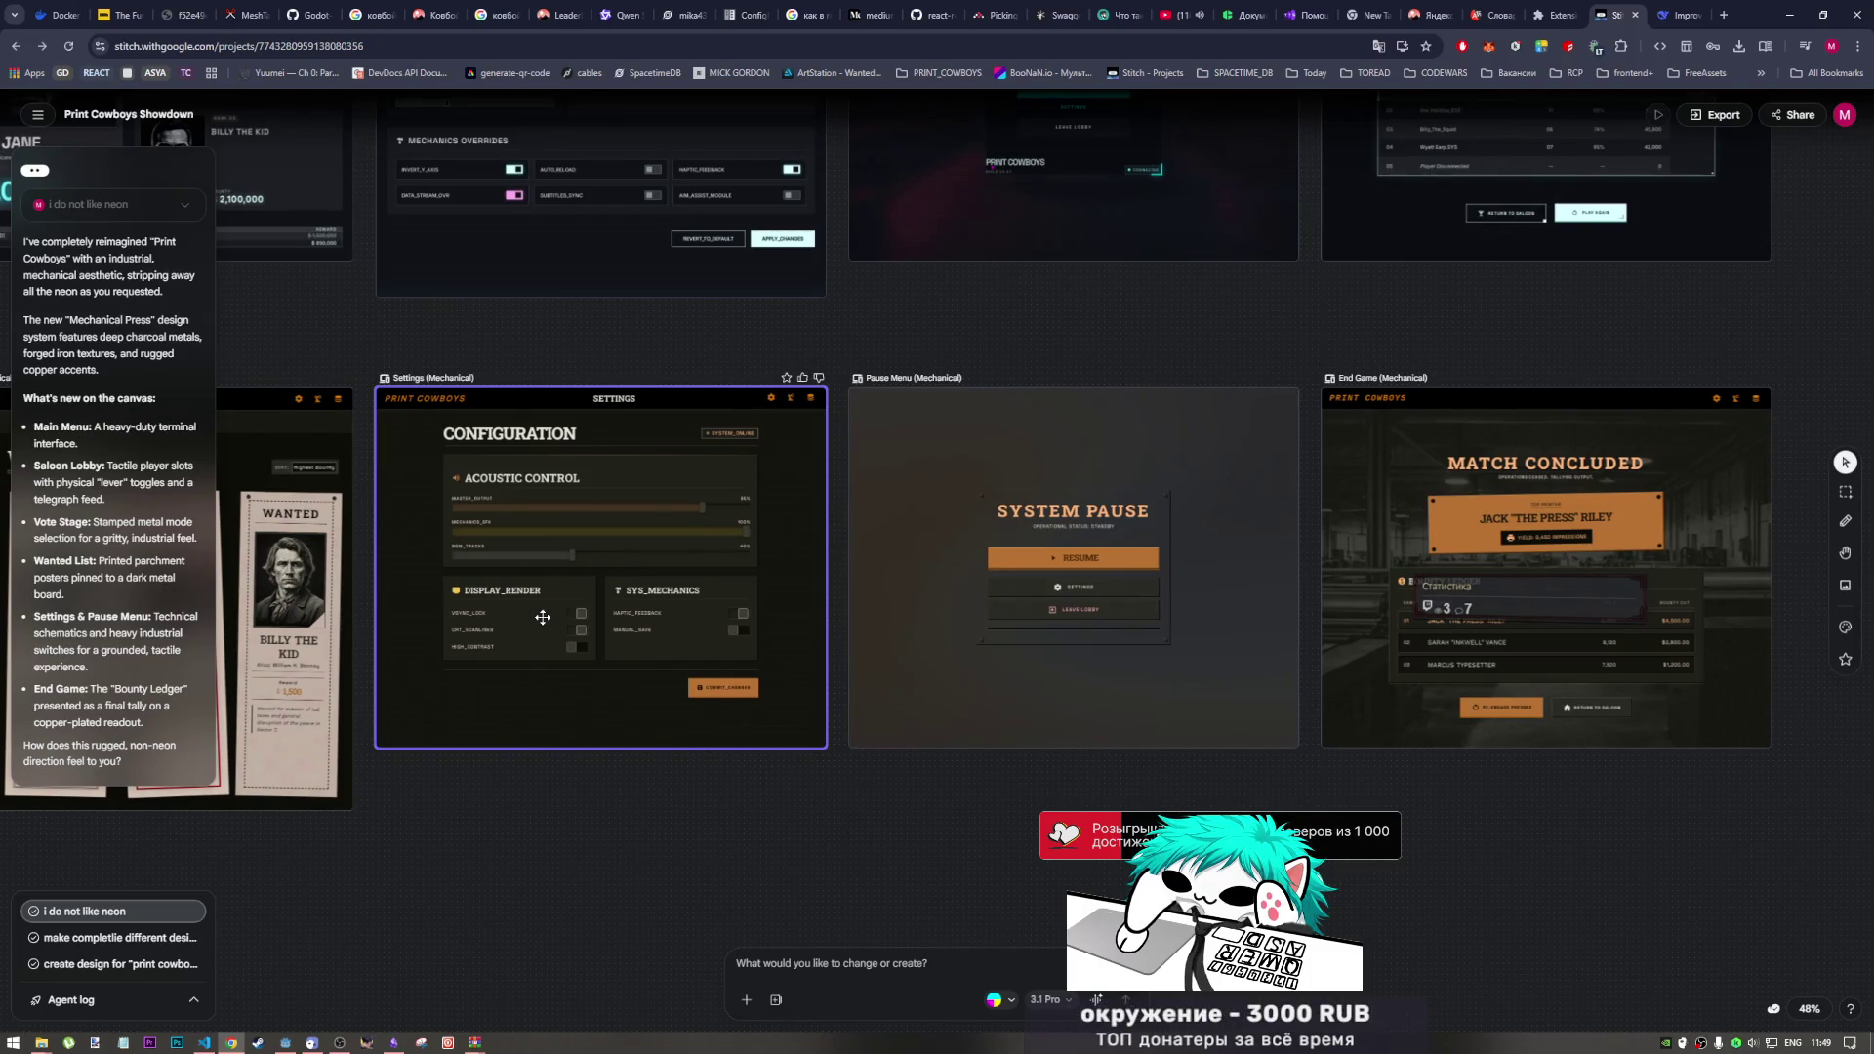
{"action": "scroll", "coordinate": [548, 624], "scroll_direction": "up", "scroll_amount": 5}
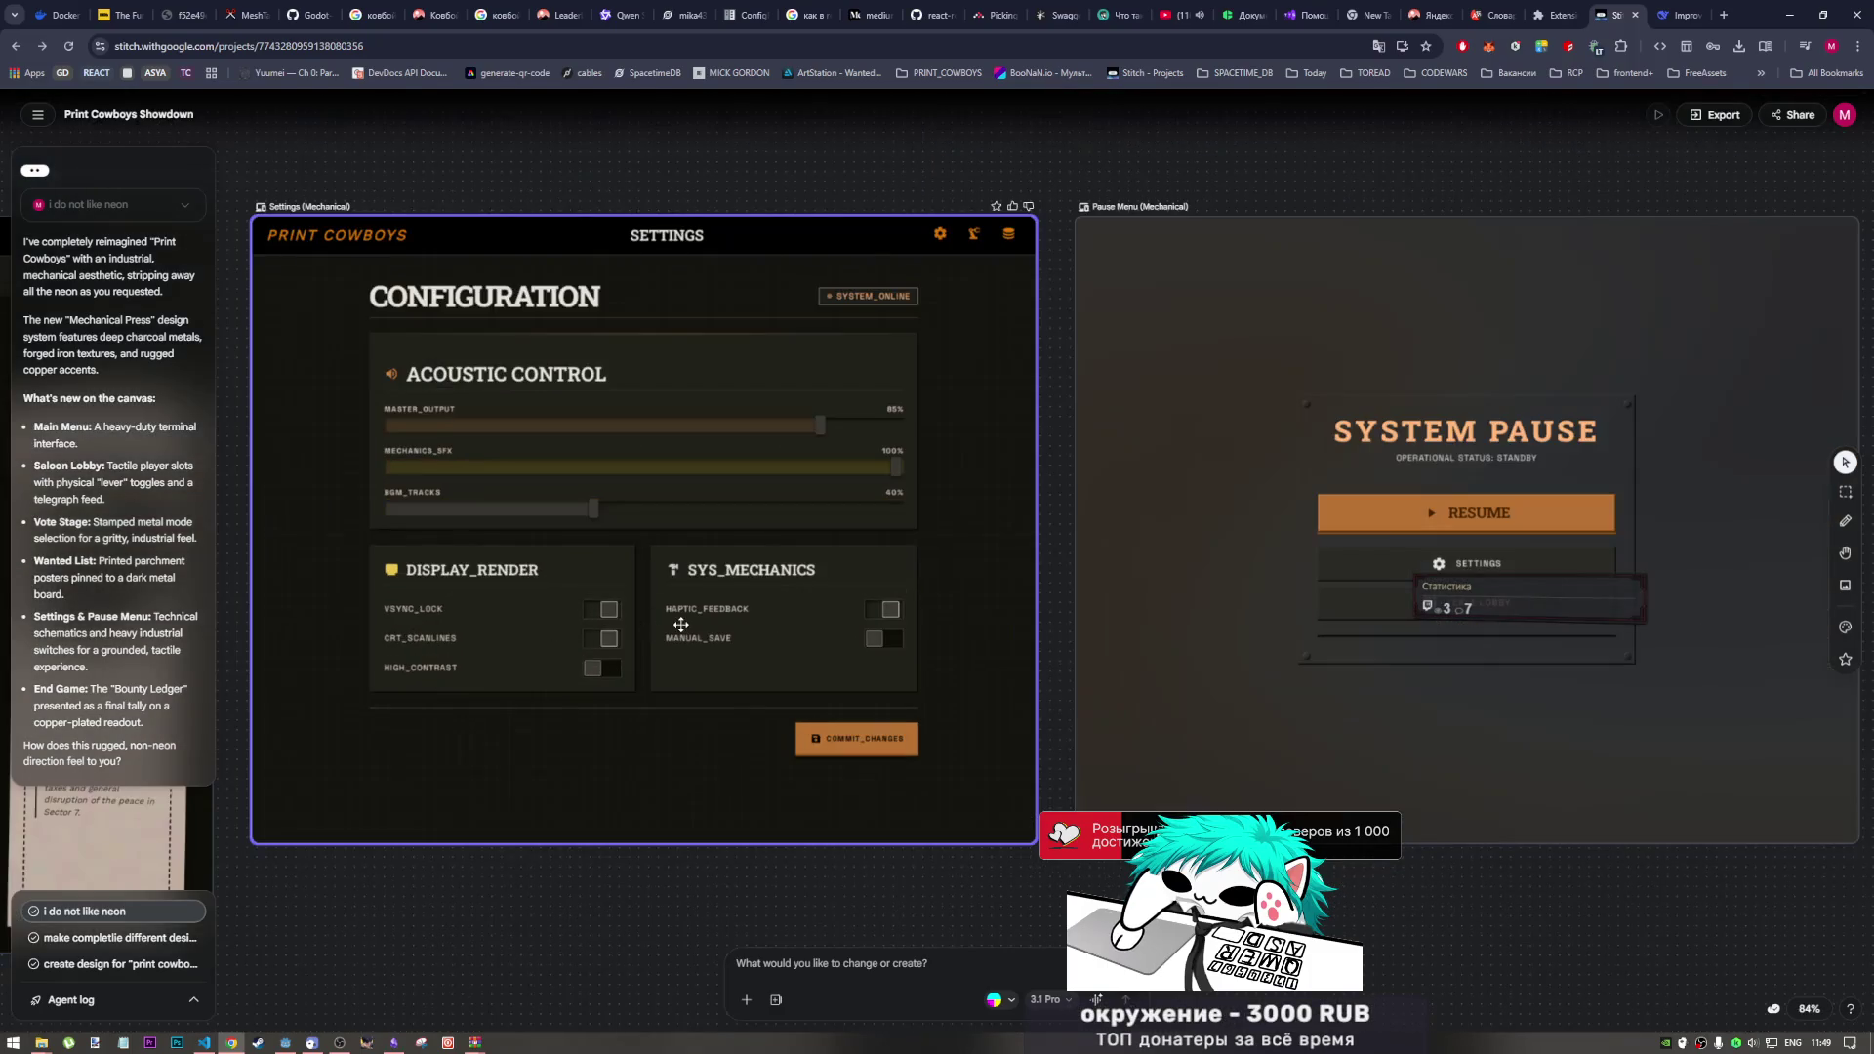
{"action": "scroll", "coordinate": [855, 701], "scroll_direction": "left", "scroll_amount": 2}
{"action": "scroll", "coordinate": [855, 701], "scroll_direction": "up", "scroll_amount": 1}
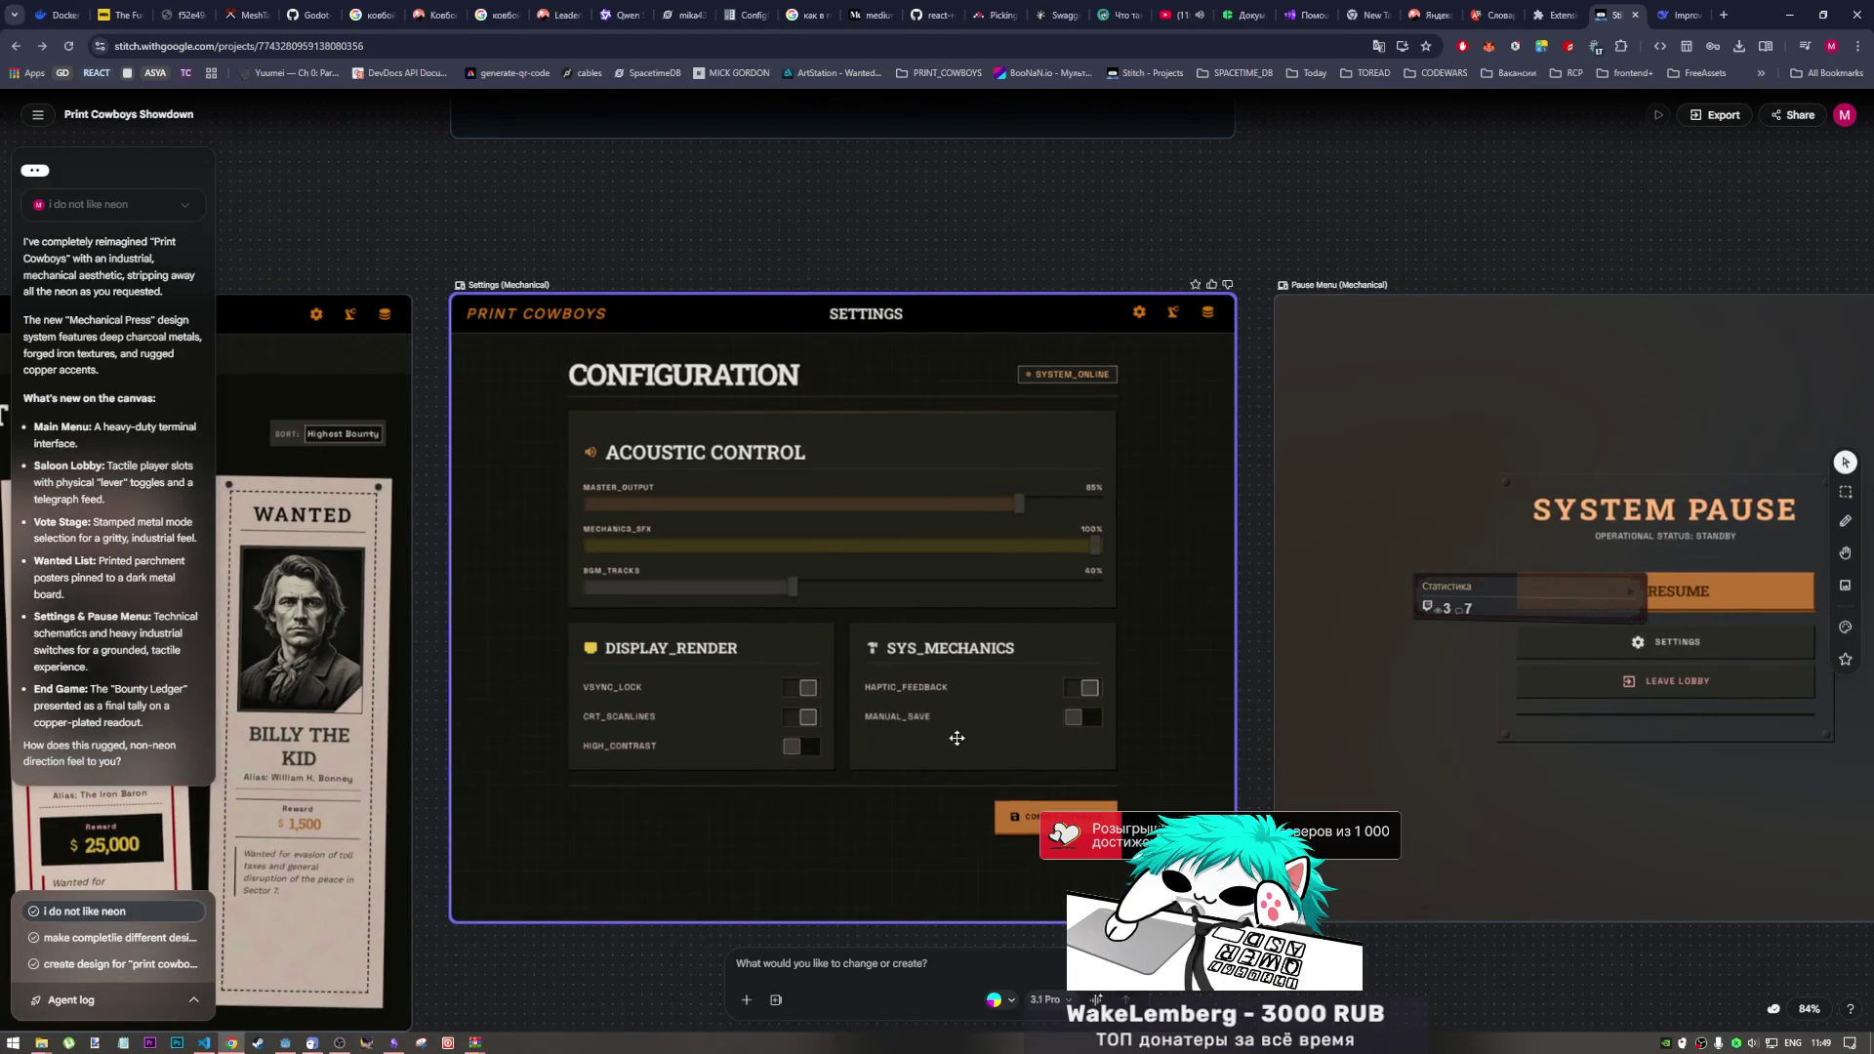
{"action": "scroll", "coordinate": [1062, 793], "scroll_direction": "down", "scroll_amount": 5}
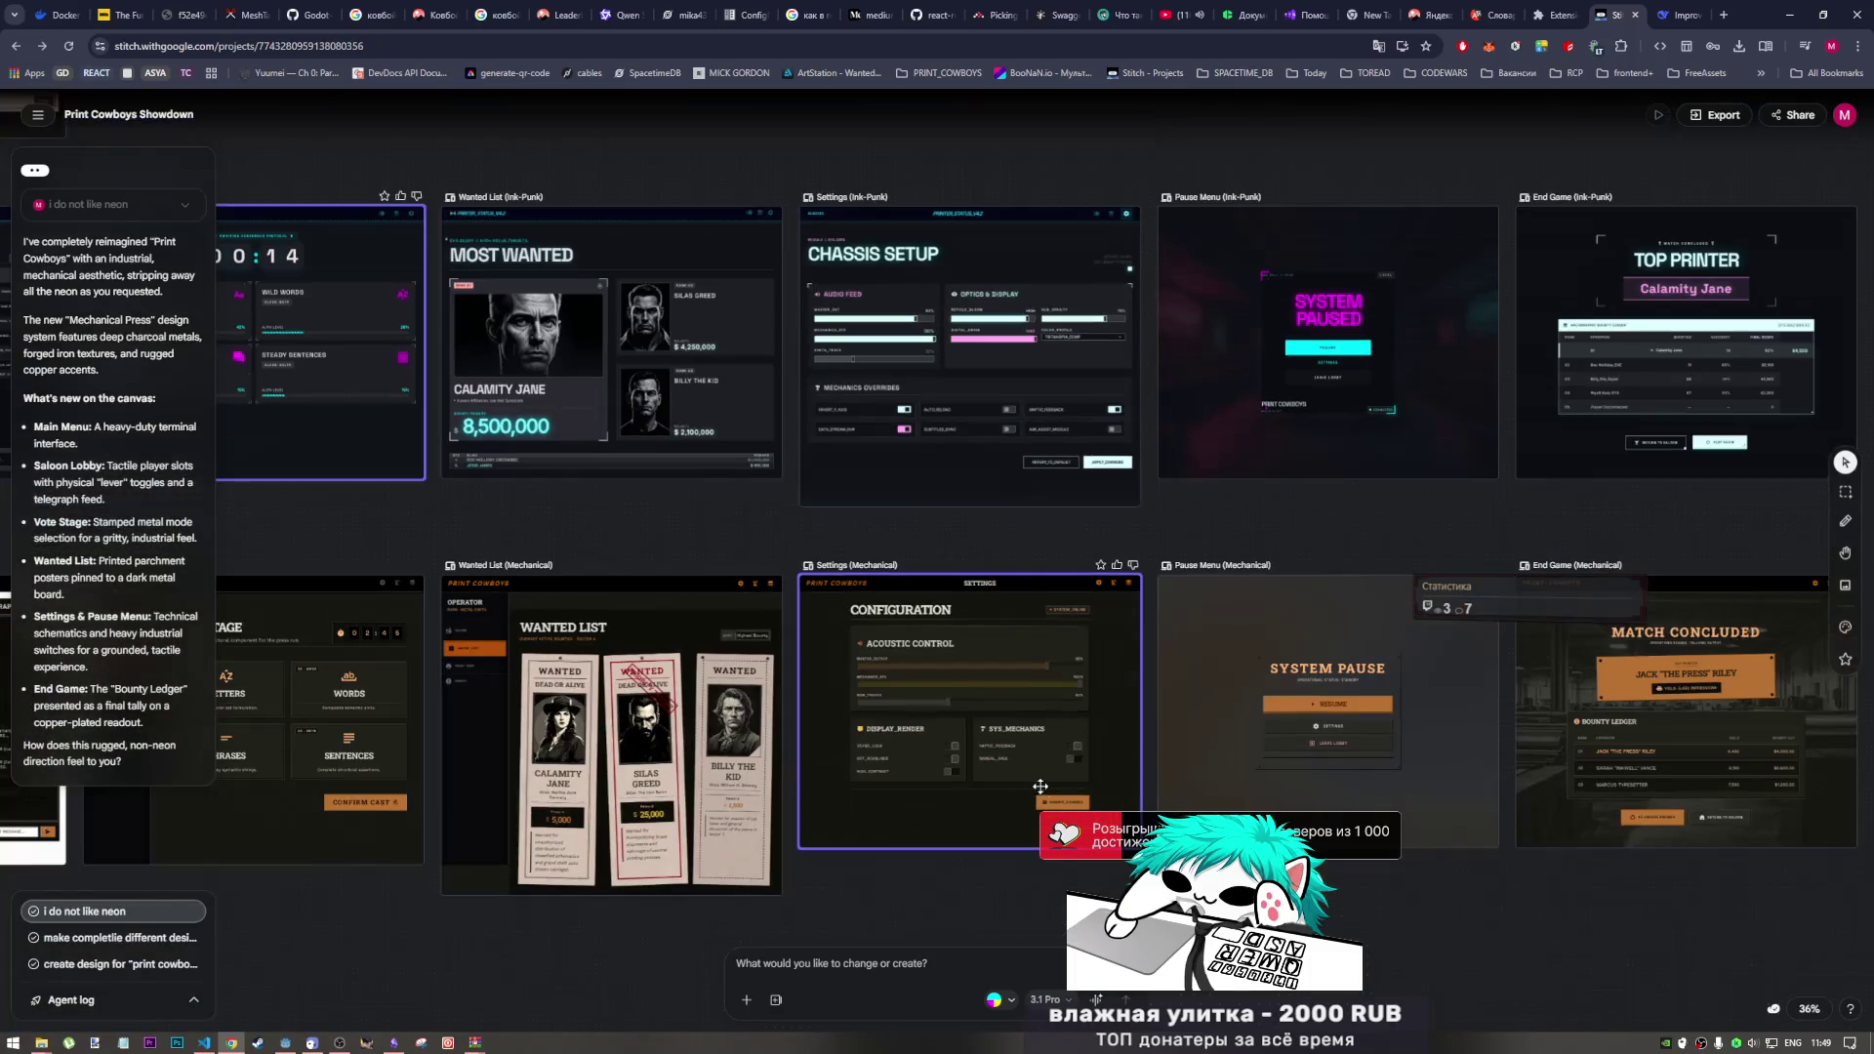
Step: Select the Saloon Lobby screen and collapse the chat panel to reveal the style cards
{"action": "scroll", "coordinate": [876, 530], "scroll_direction": "left", "scroll_amount": 5}
{"action": "scroll", "coordinate": [876, 530], "scroll_direction": "up", "scroll_amount": 1}
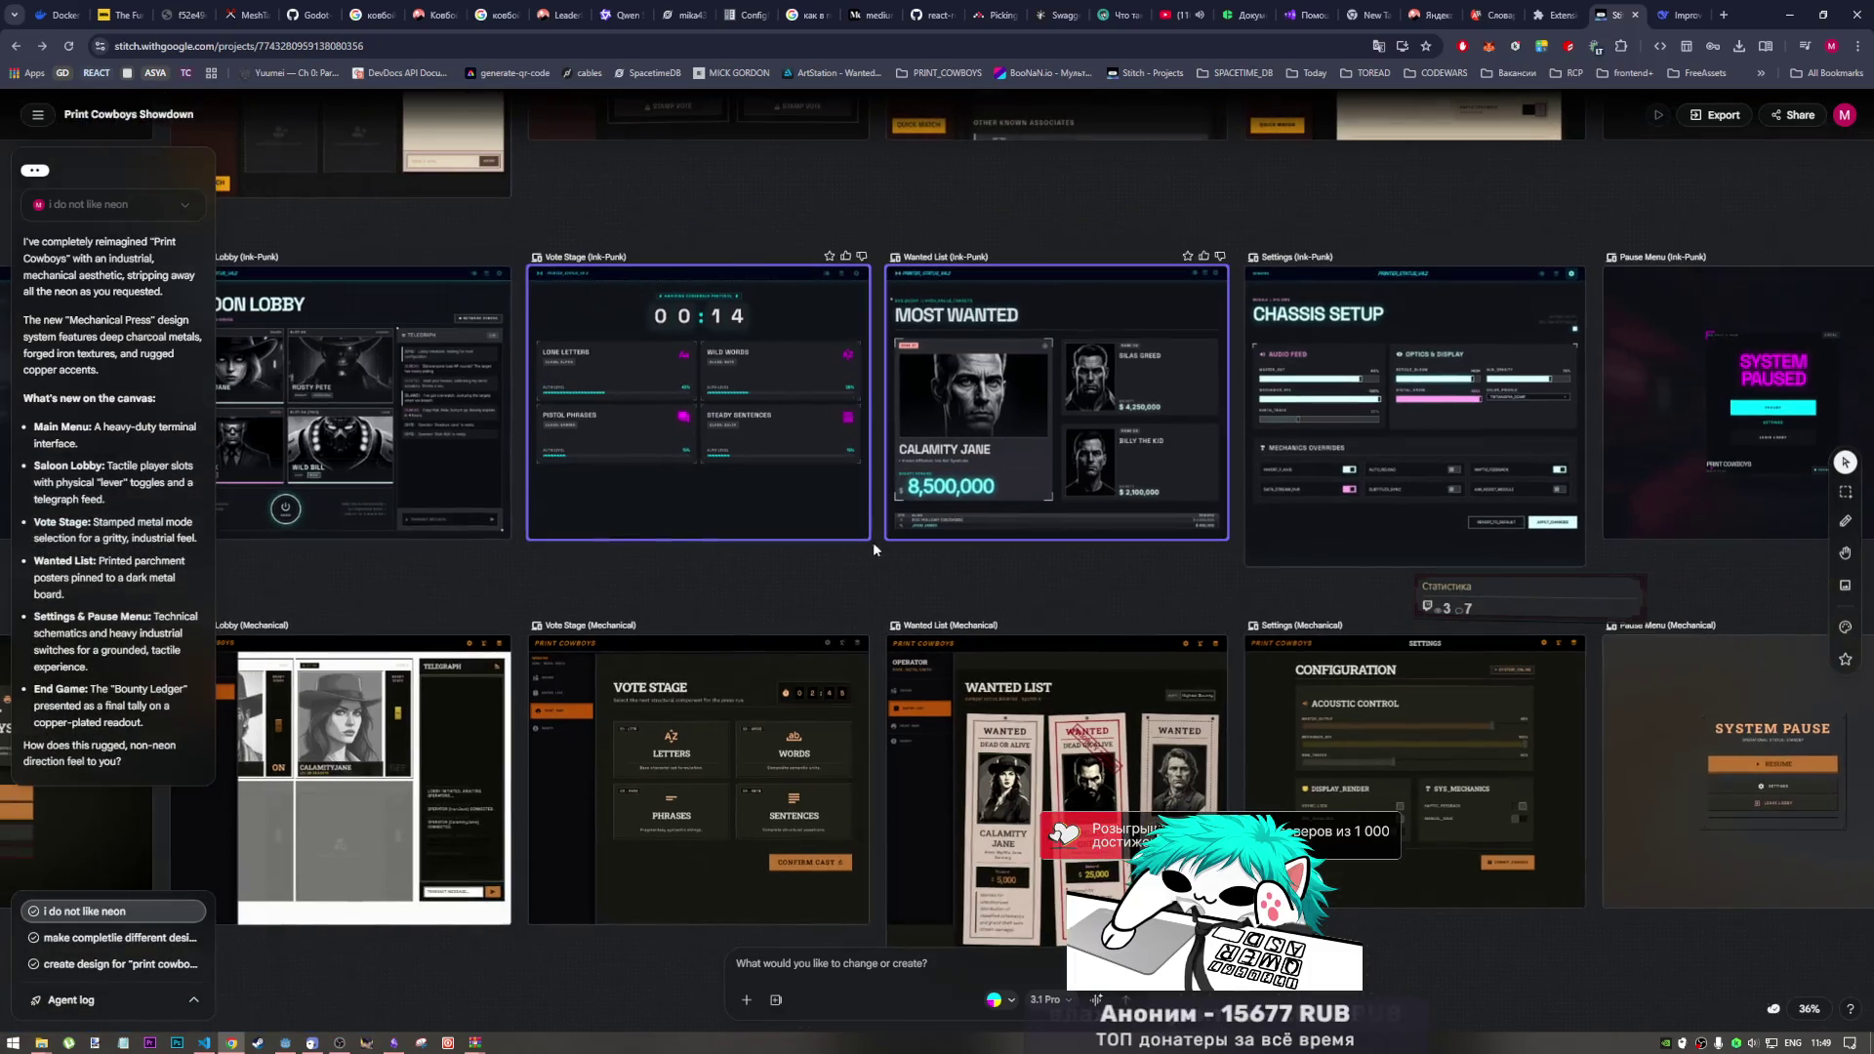
{"action": "scroll", "coordinate": [896, 625], "scroll_direction": "left", "scroll_amount": 6}
{"action": "scroll", "coordinate": [896, 626], "scroll_direction": "up", "scroll_amount": 2}
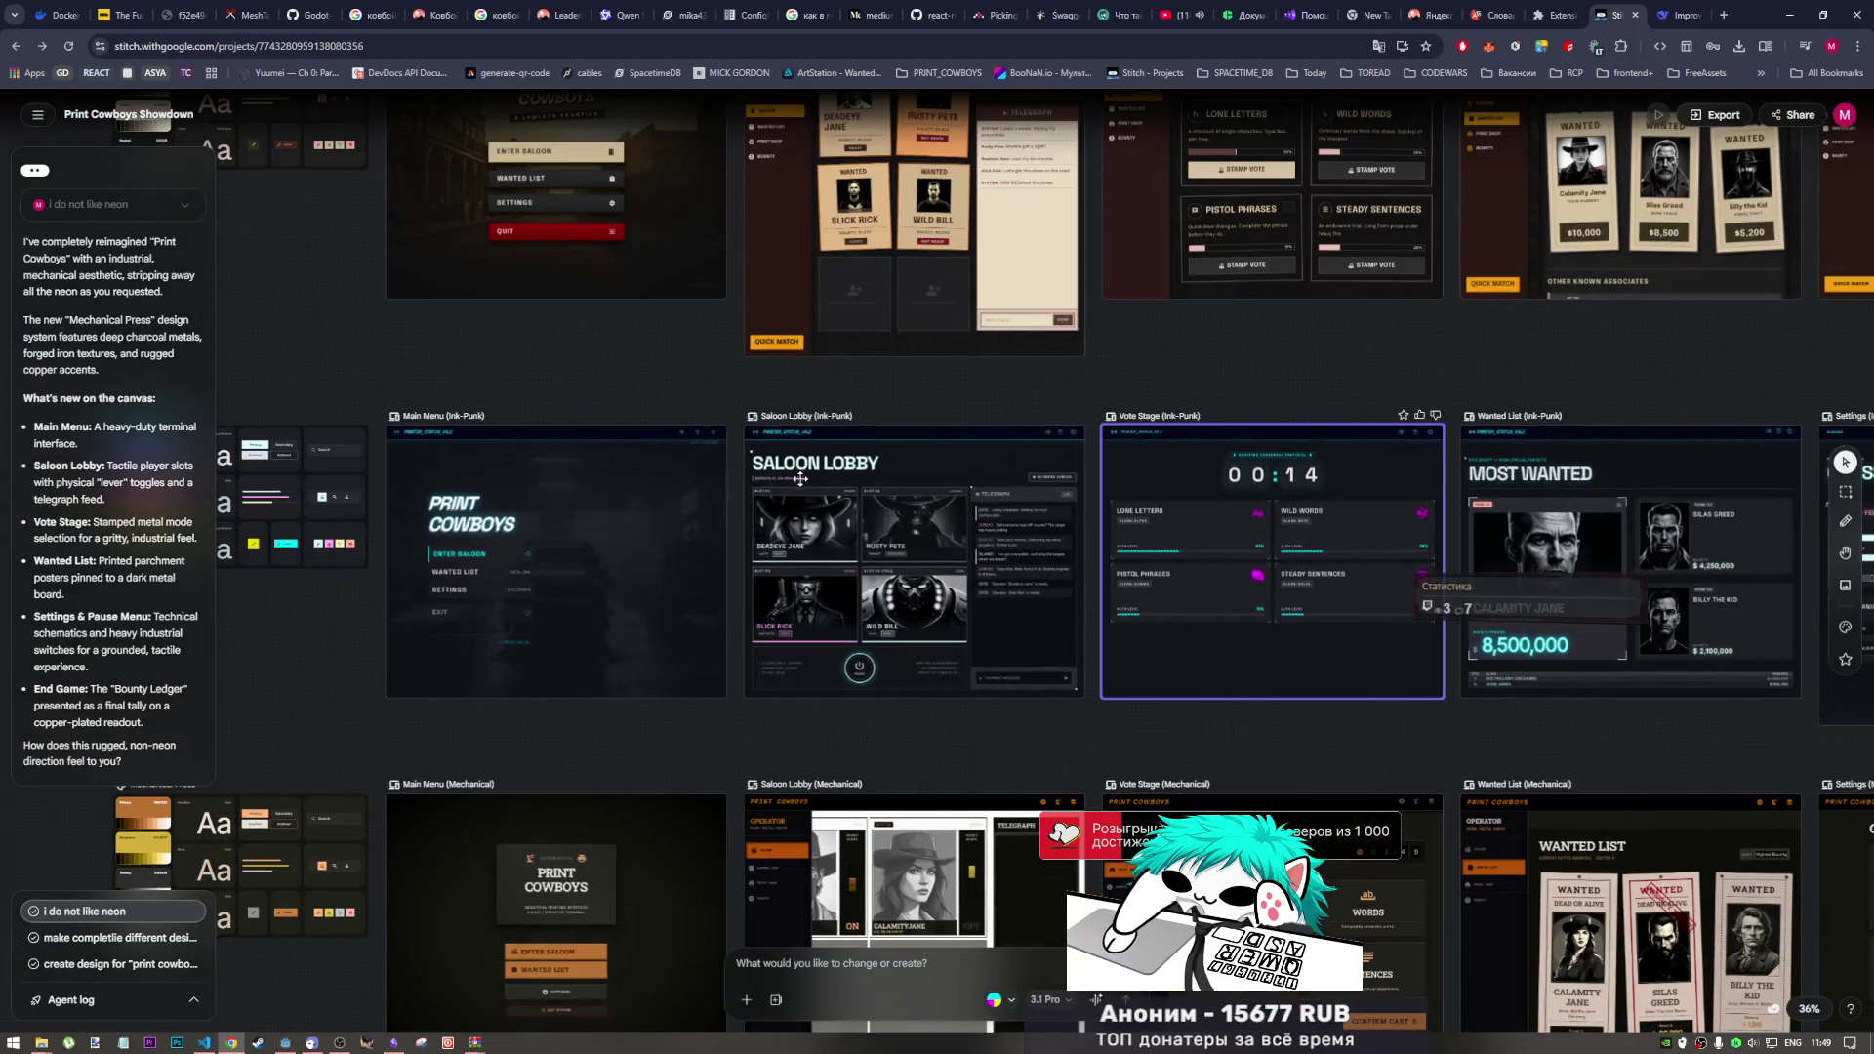
{"action": "left_click", "coordinate": [1056, 630]}
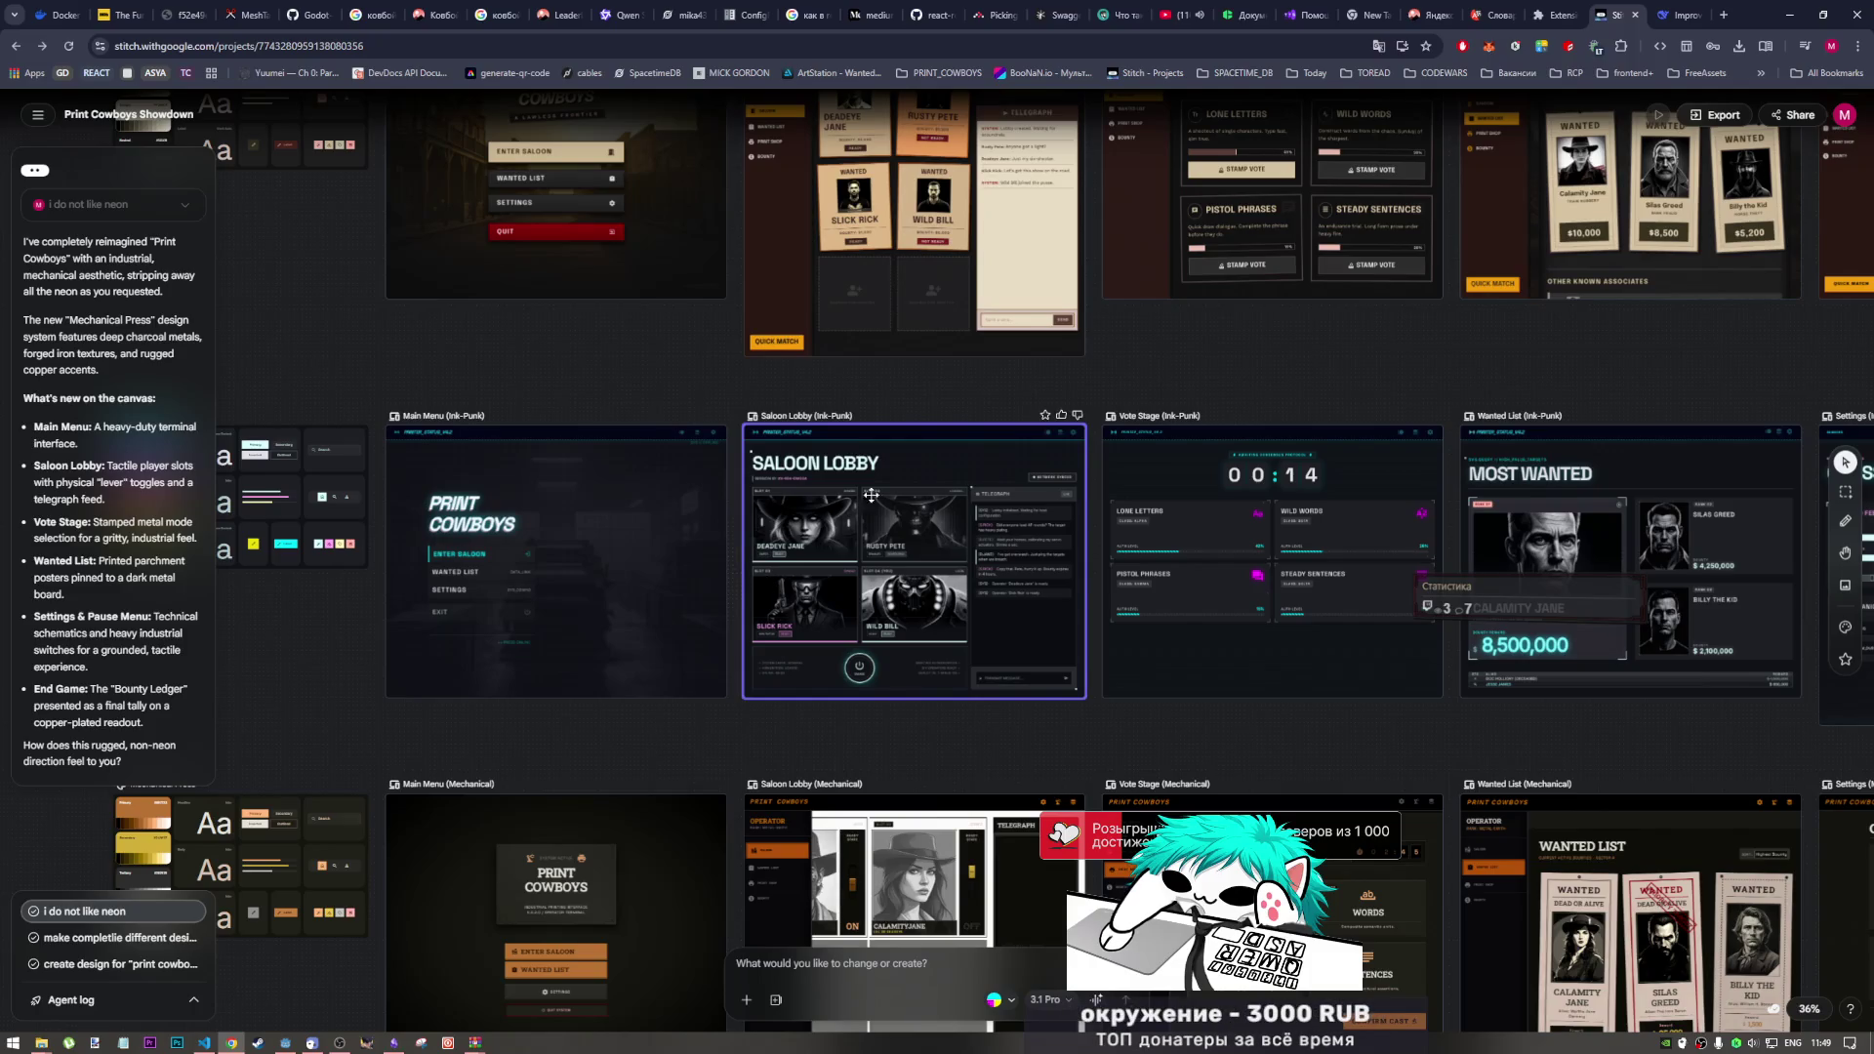
{"action": "left_click", "coordinate": [1156, 459]}
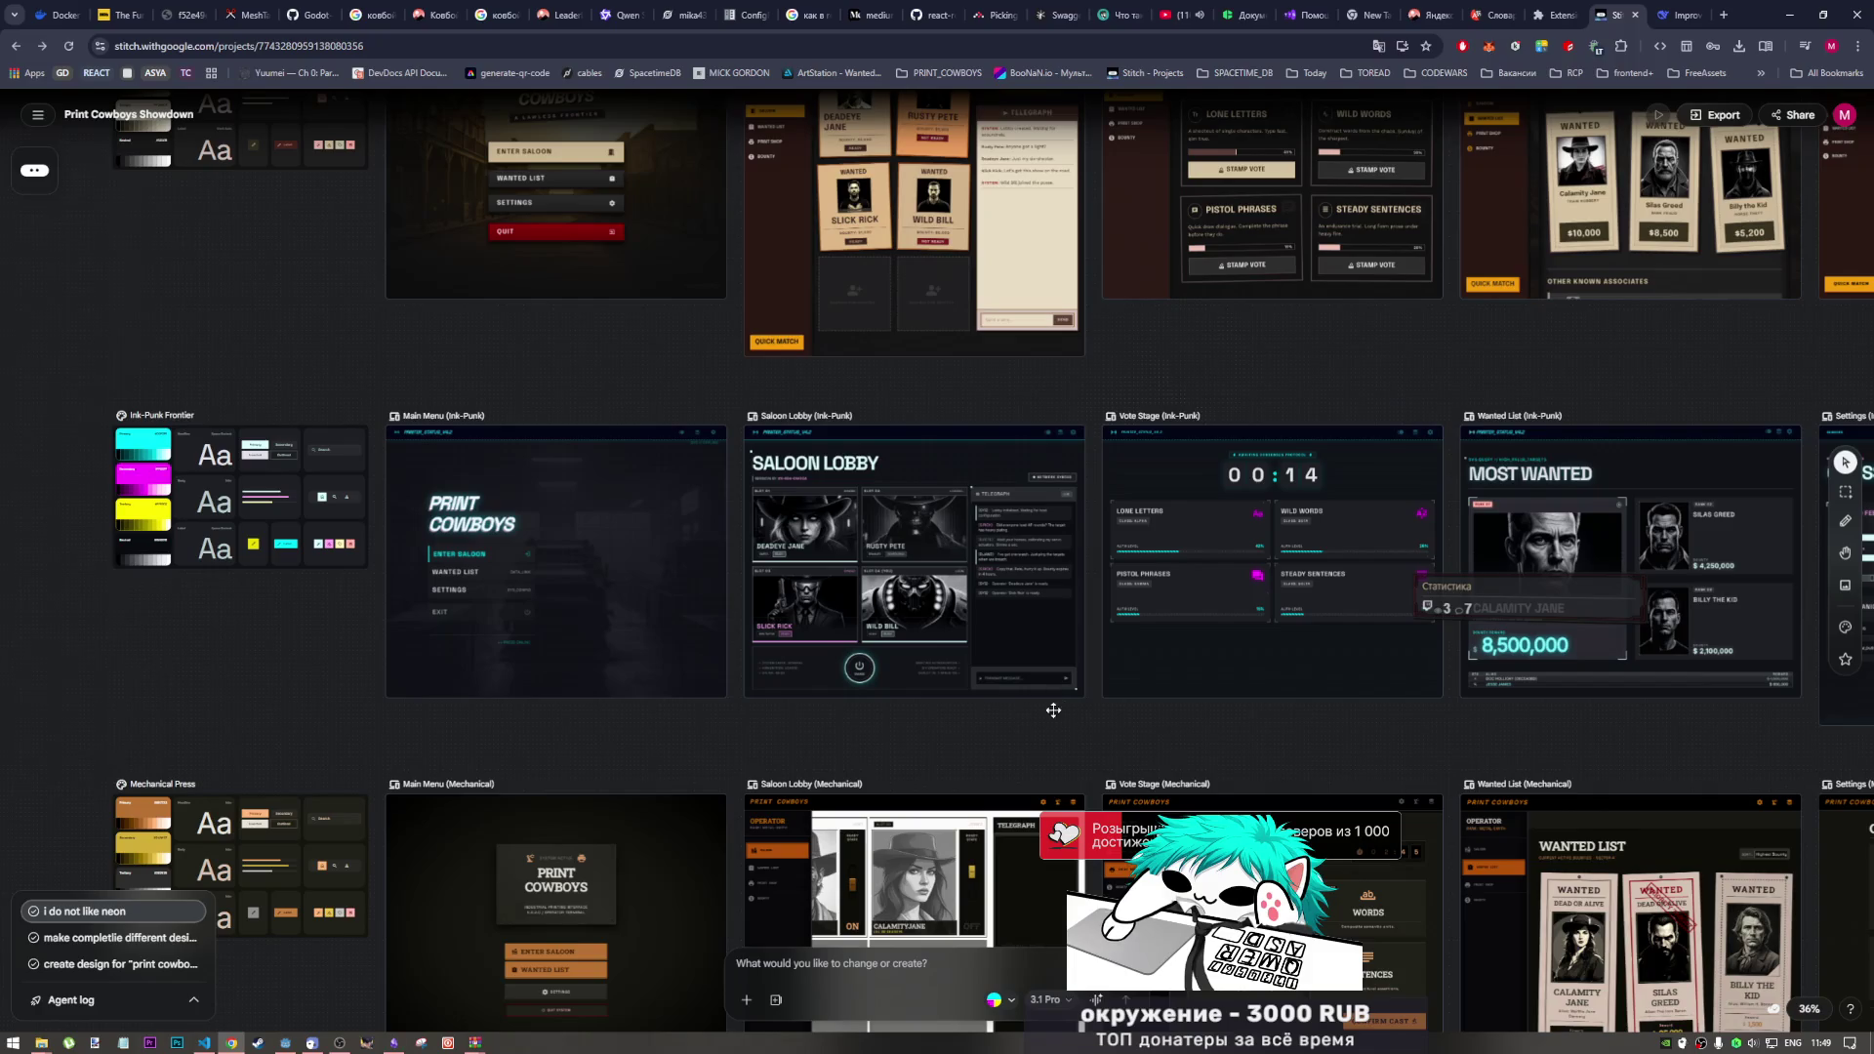
{"action": "left_click", "coordinate": [1039, 668]}
Step: Pan to the Ink-Punk row and select its Main Menu screen
{"action": "scroll", "coordinate": [1034, 667], "scroll_direction": "down", "scroll_amount": 3}
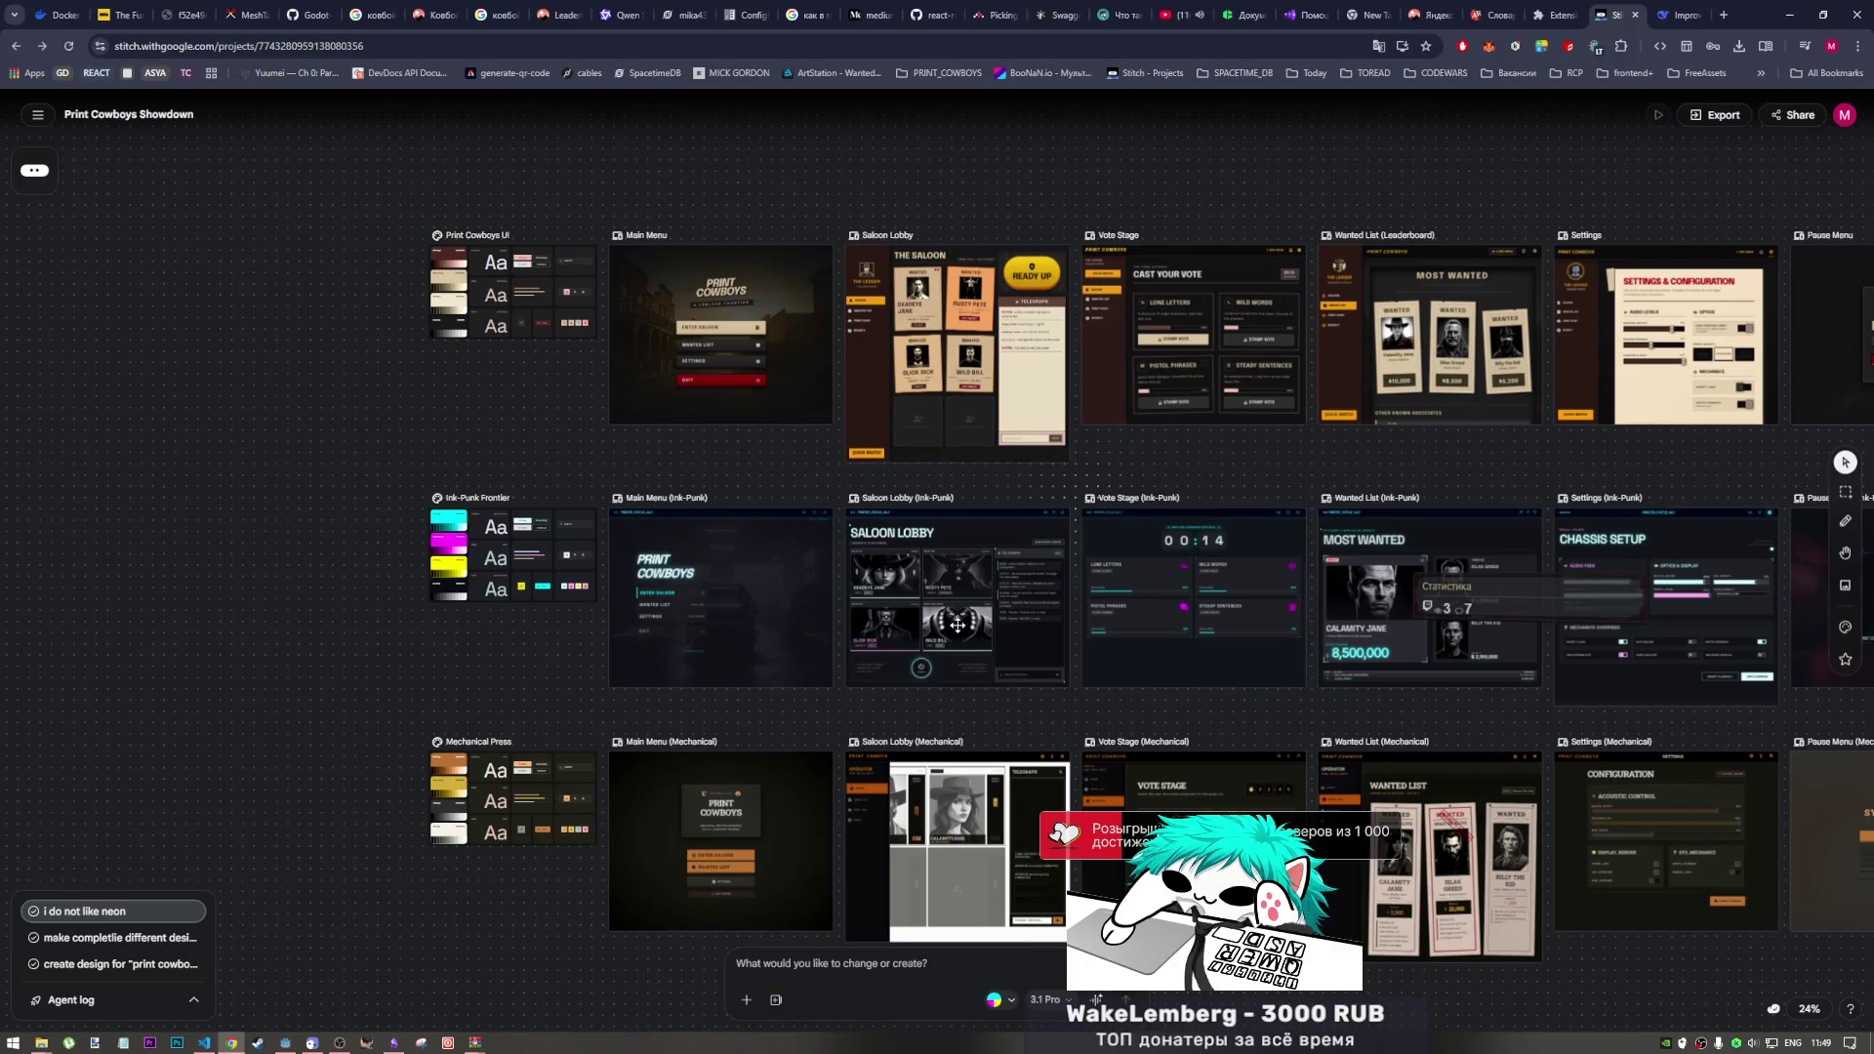
{"action": "scroll", "coordinate": [958, 626], "scroll_direction": "up", "scroll_amount": 1}
{"action": "scroll", "coordinate": [958, 626], "scroll_direction": "up", "scroll_amount": 2}
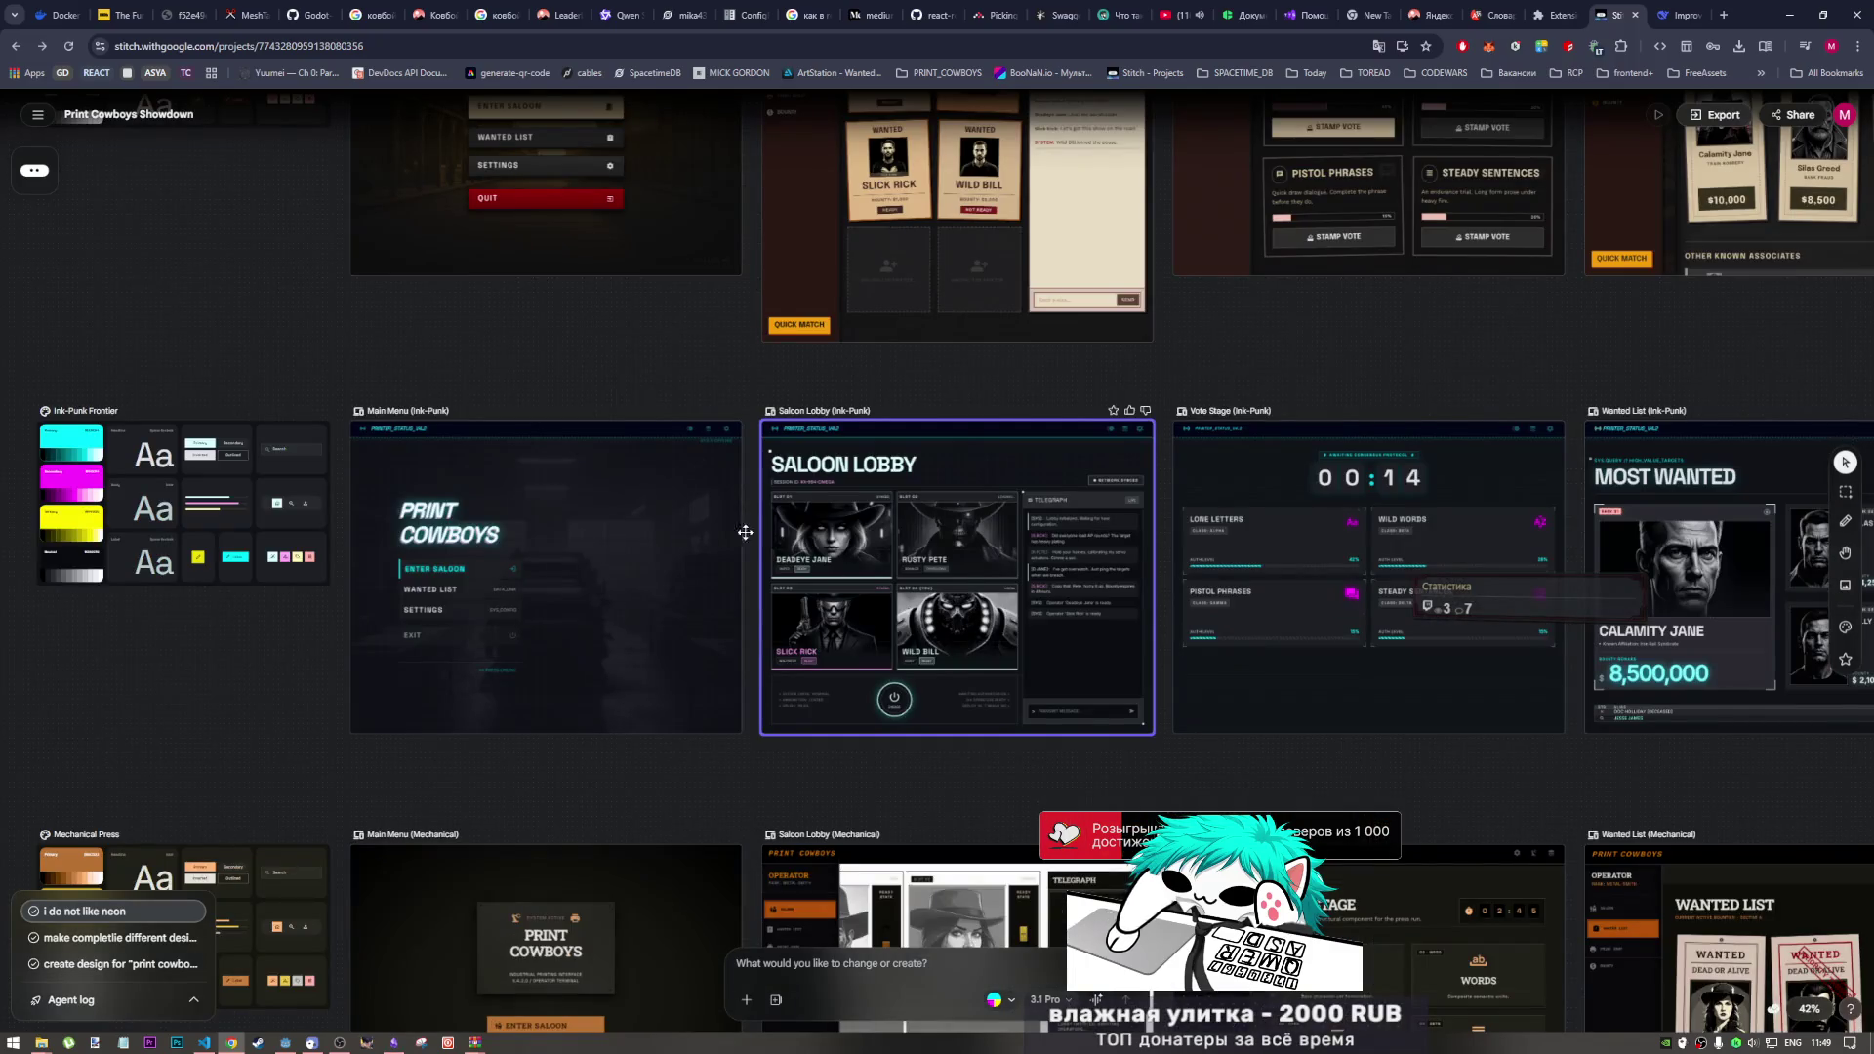
{"action": "scroll", "coordinate": [626, 431], "scroll_direction": "left", "scroll_amount": 3}
{"action": "scroll", "coordinate": [627, 430], "scroll_direction": "up", "scroll_amount": 2}
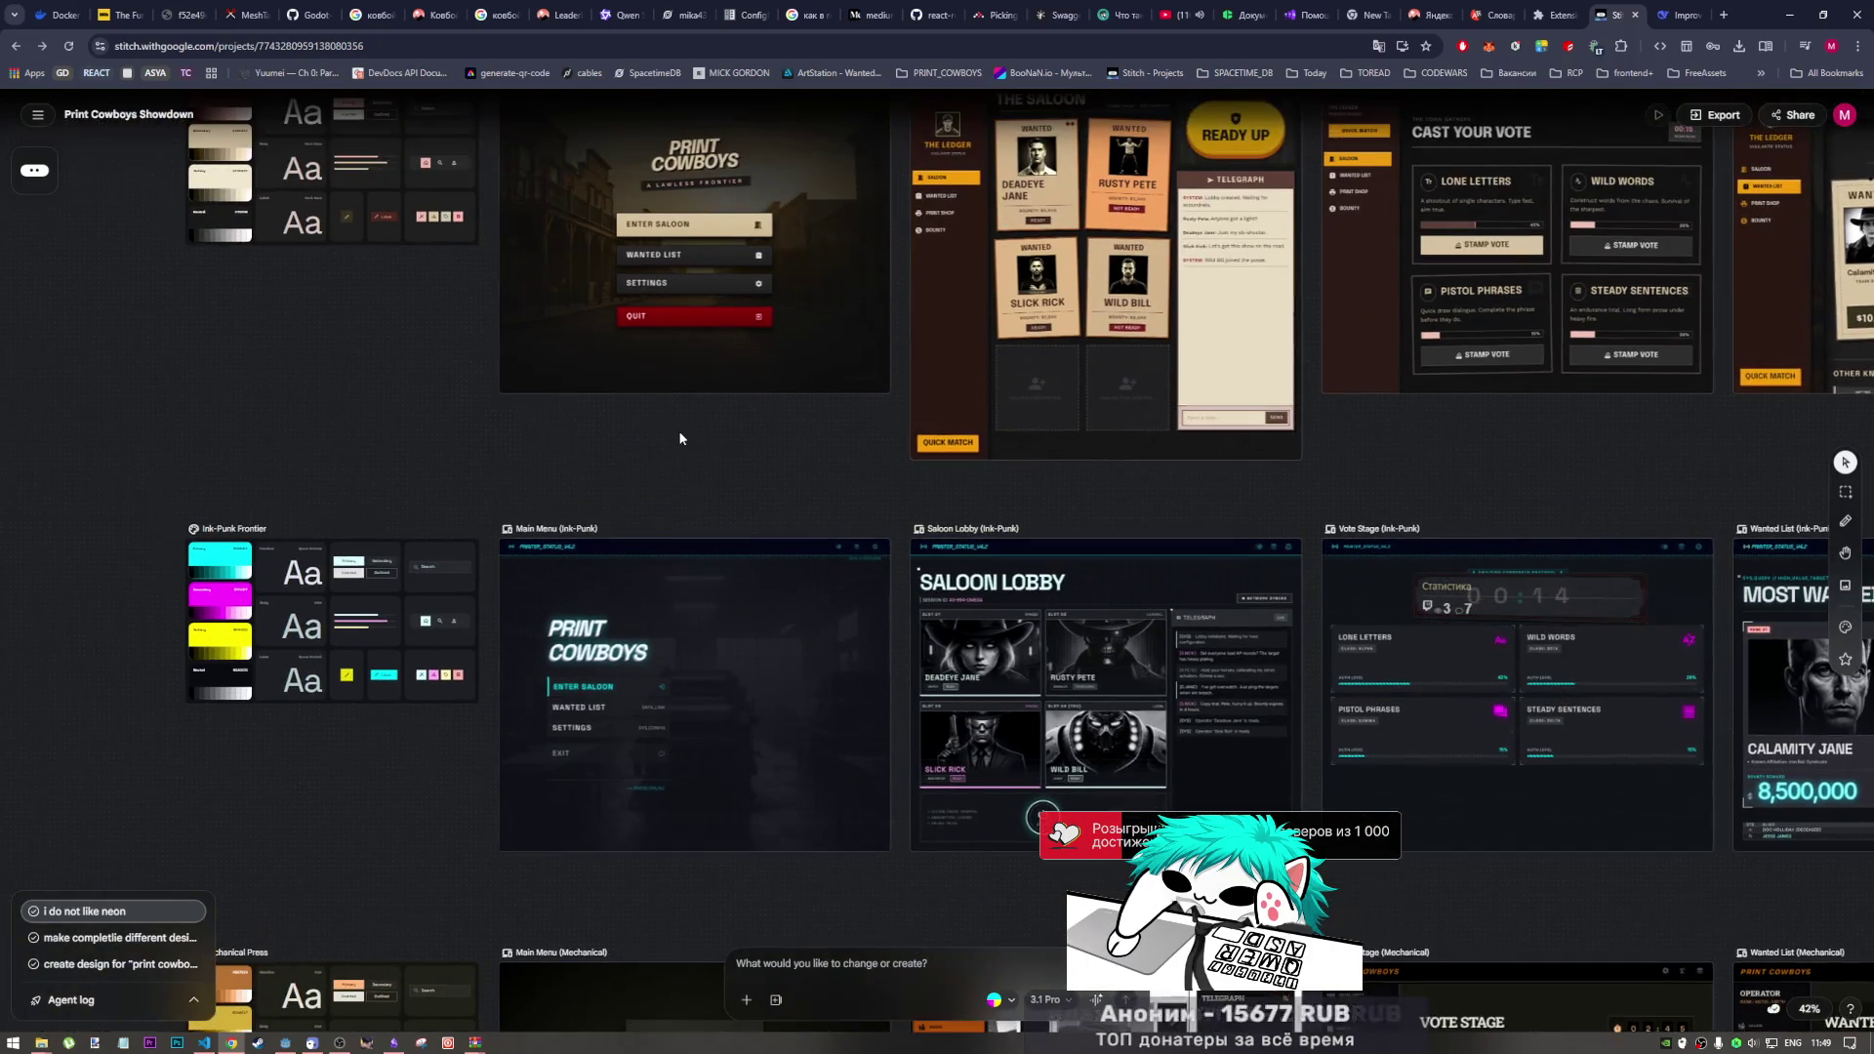
{"action": "left_click", "coordinate": [583, 668]}
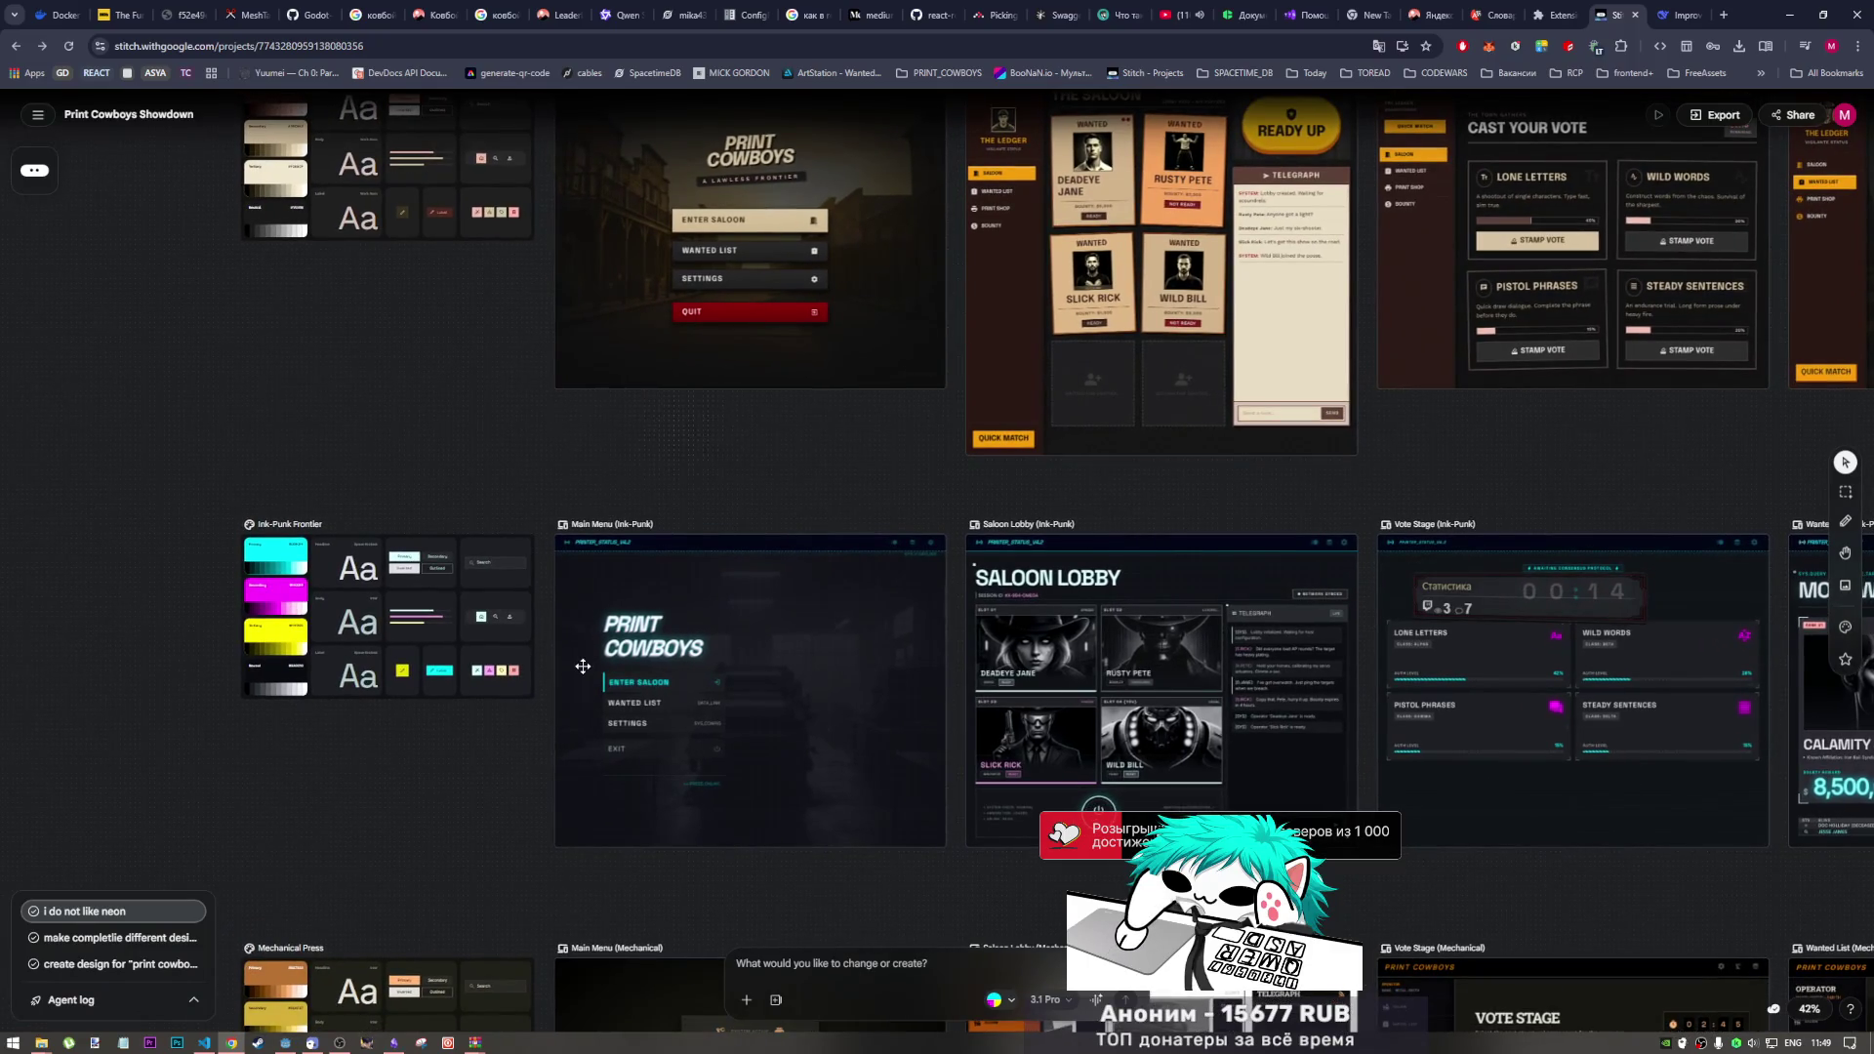
Step: Compare the Ink-Punk and Mechanical rows, then select the Saloon Lobby (Ink-Punk) screen
{"action": "scroll", "coordinate": [583, 667], "scroll_direction": "up", "scroll_amount": 1}
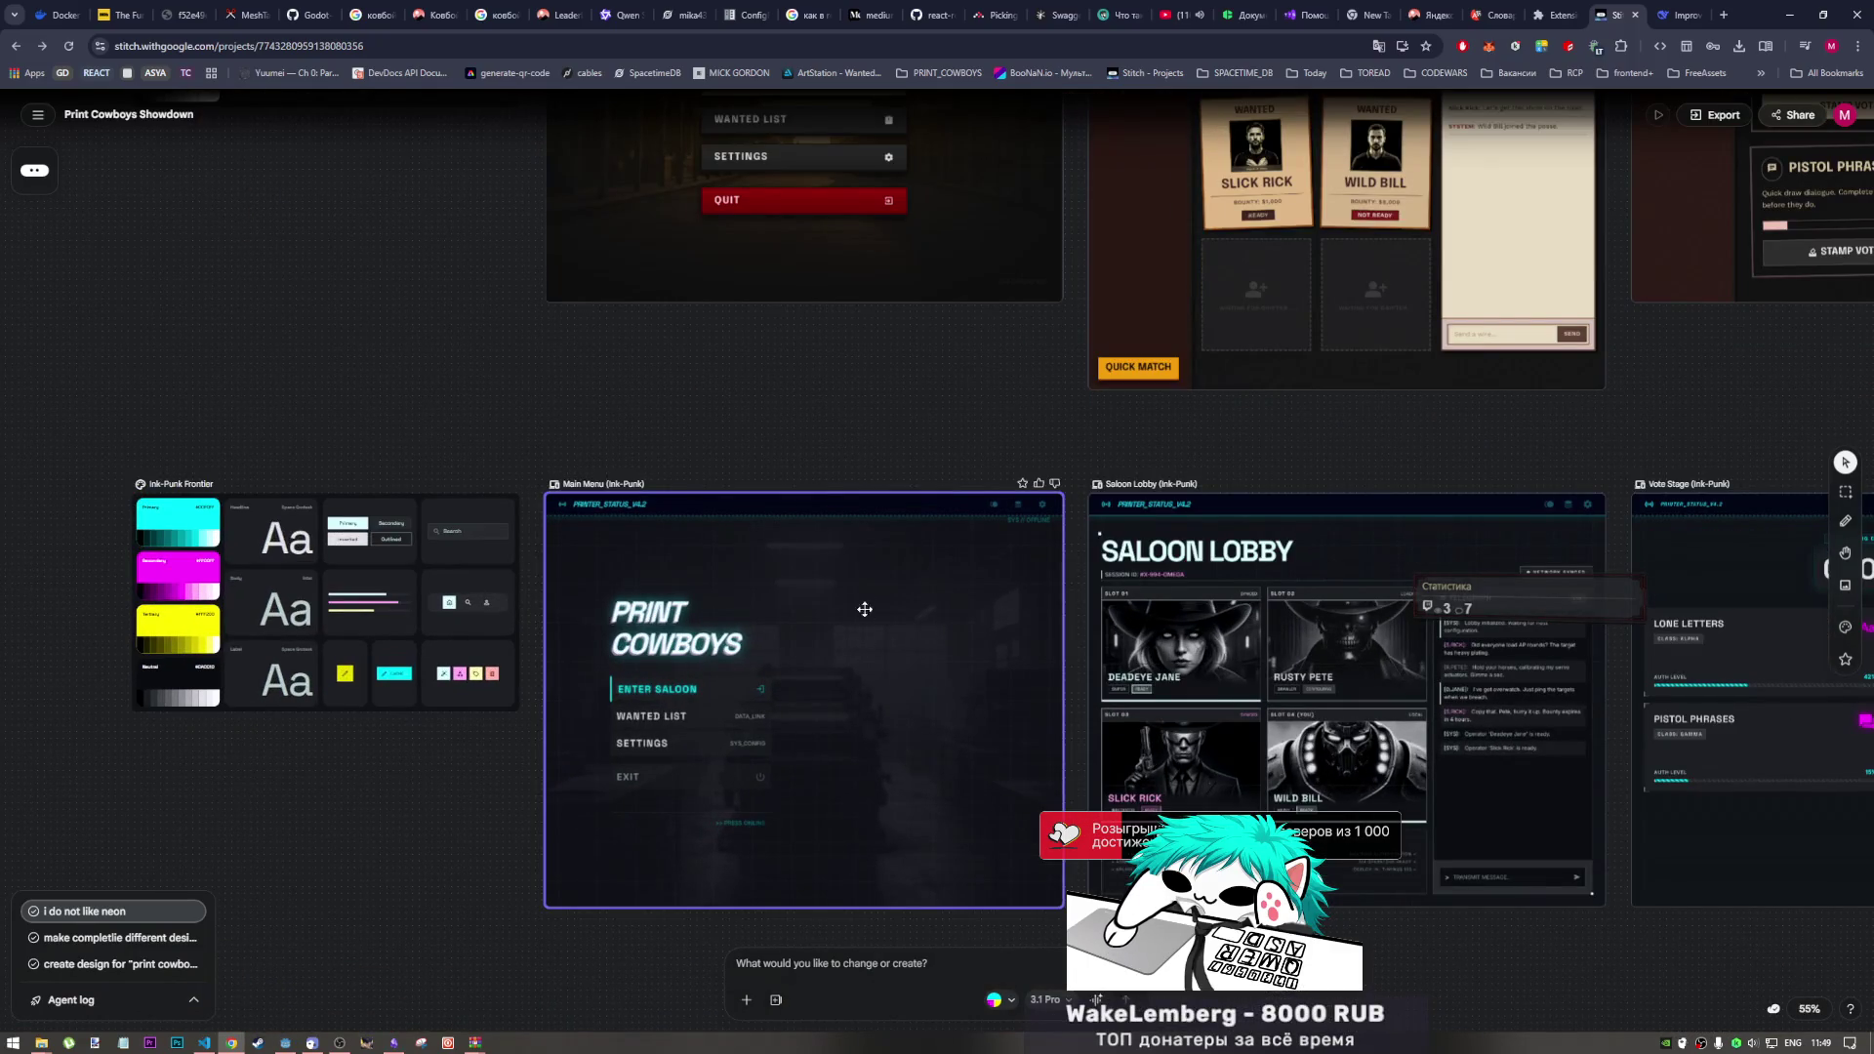
{"action": "scroll", "coordinate": [863, 586], "scroll_direction": "down", "scroll_amount": 1}
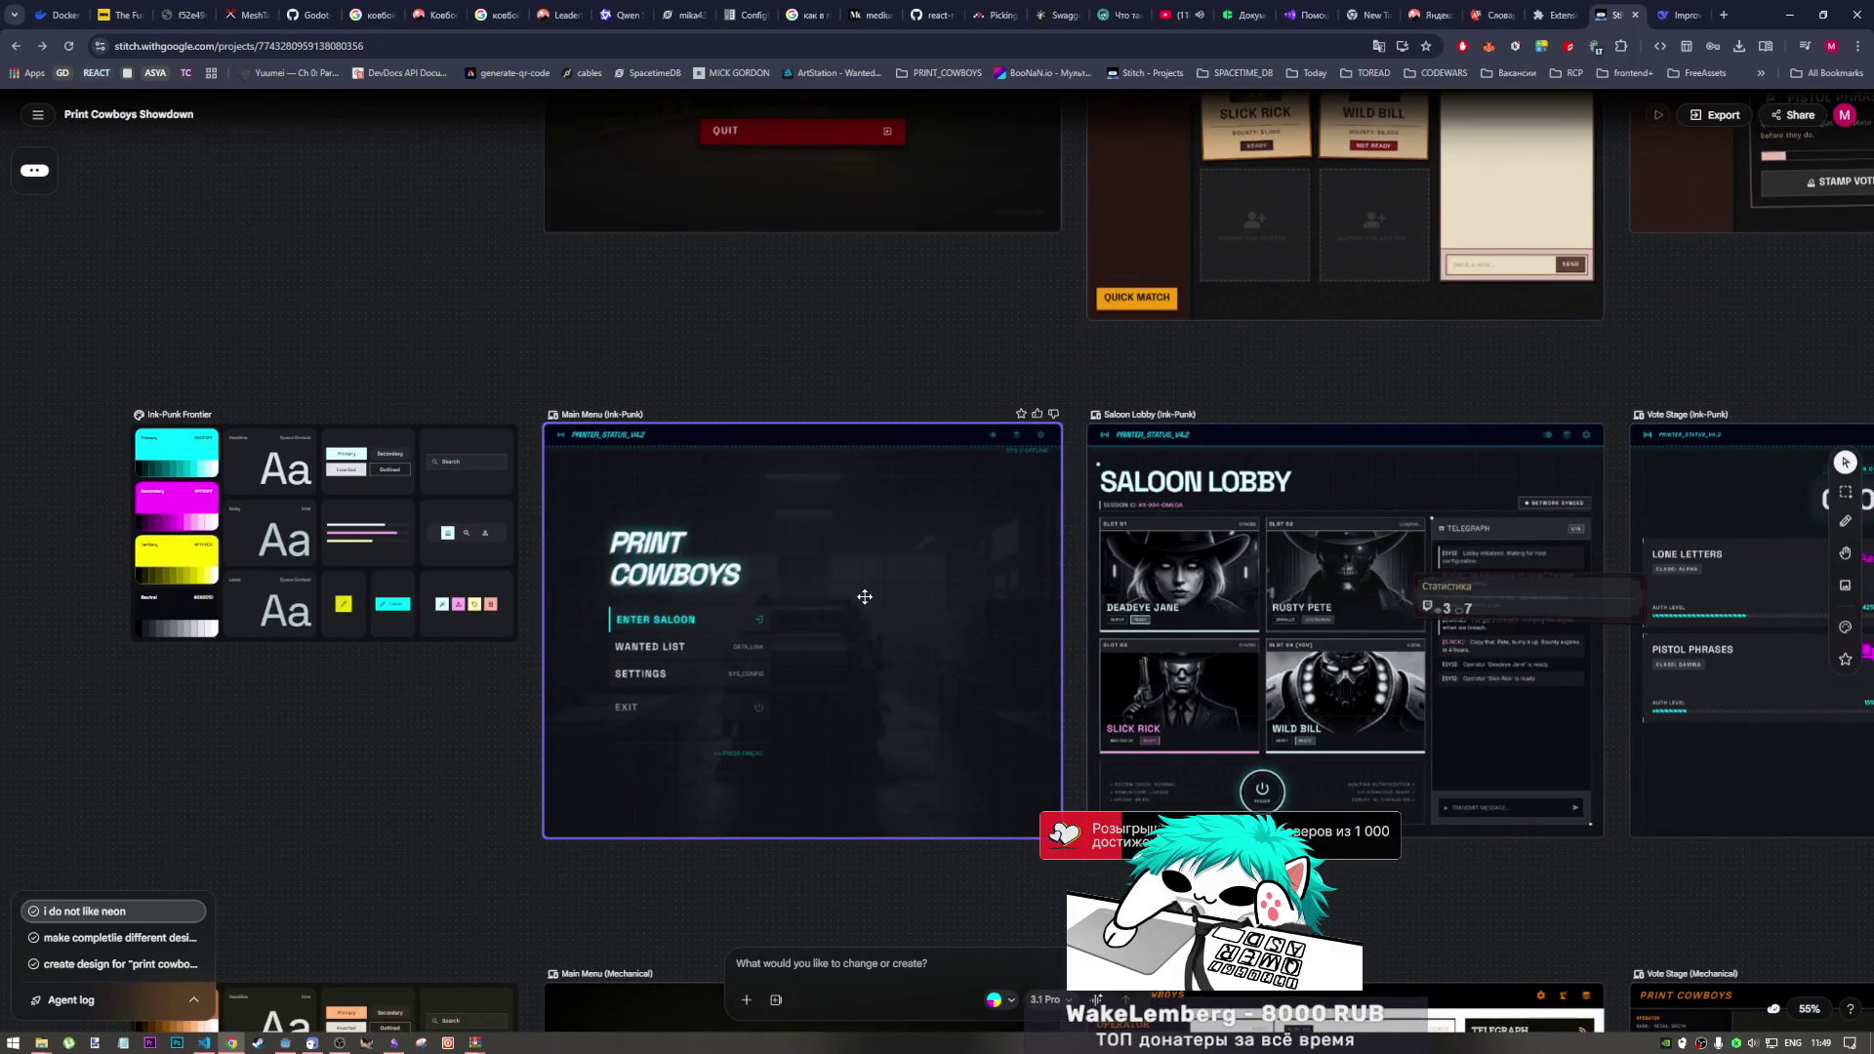
{"action": "scroll", "coordinate": [847, 603], "scroll_direction": "up", "scroll_amount": 1}
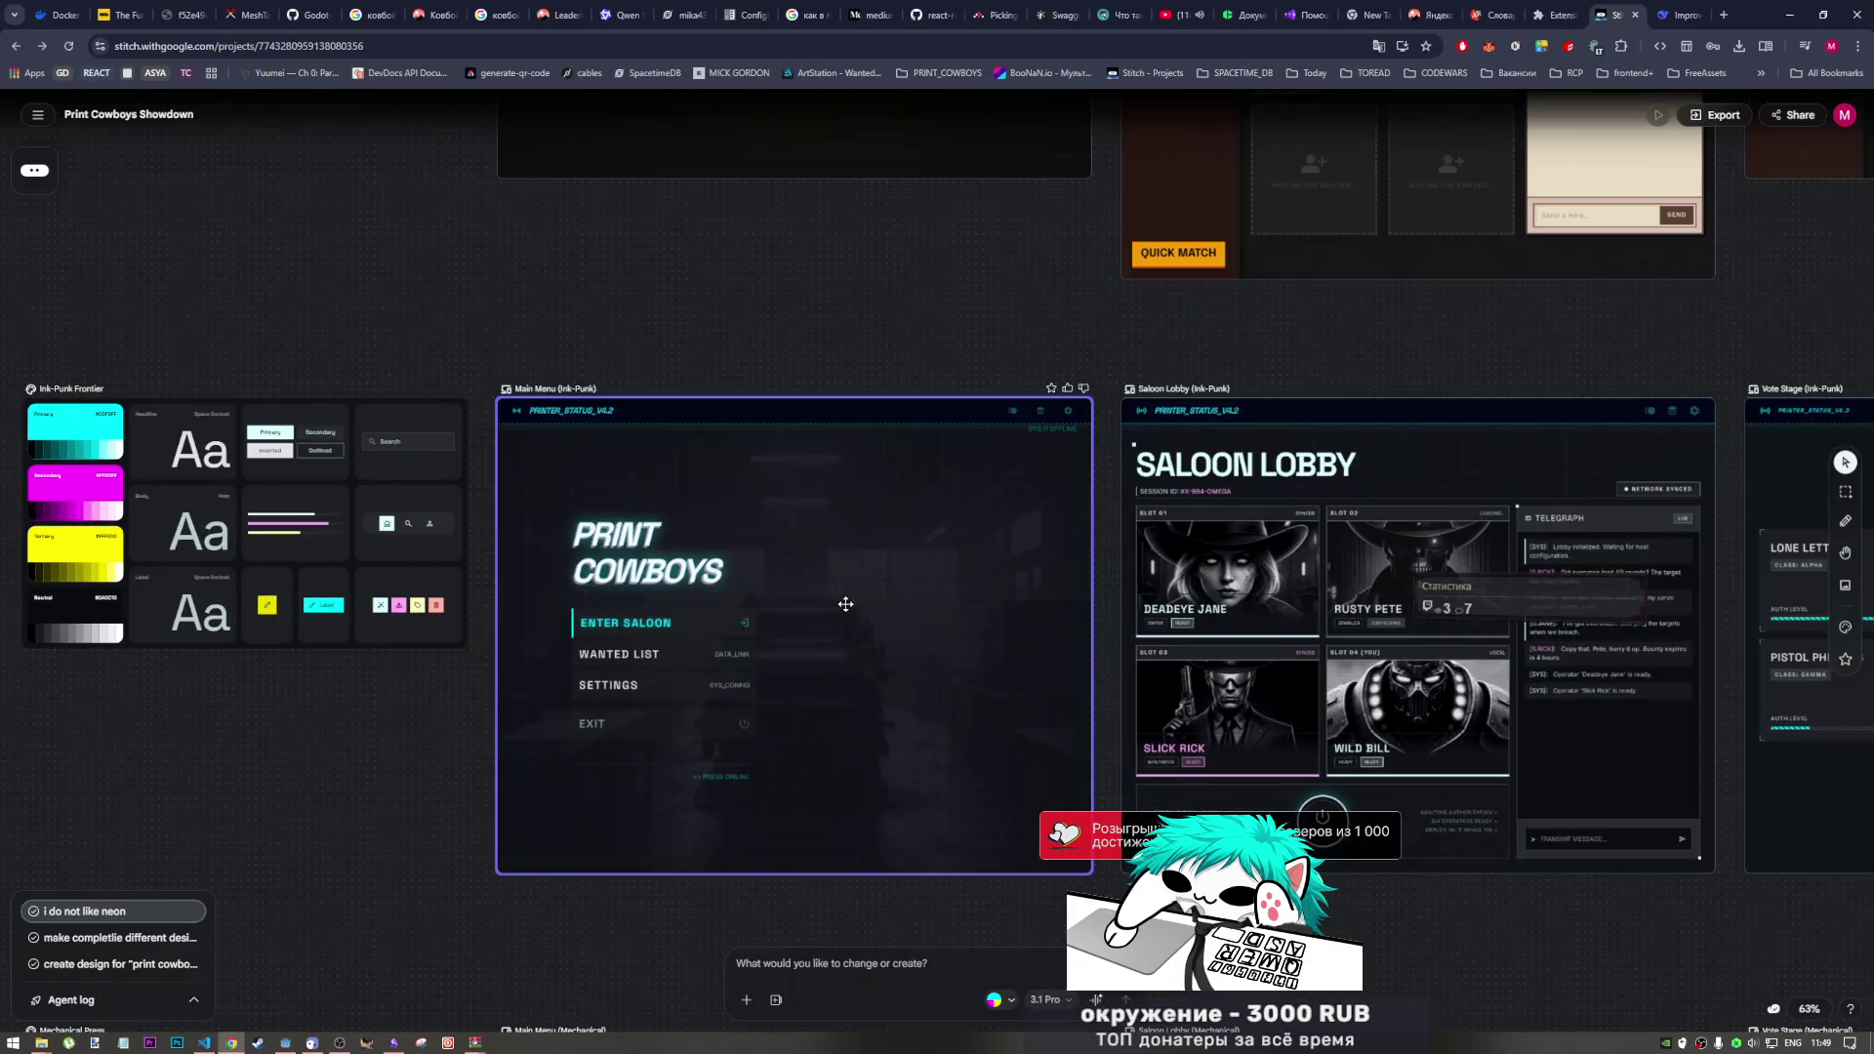
{"action": "left_click", "coordinate": [1136, 358]}
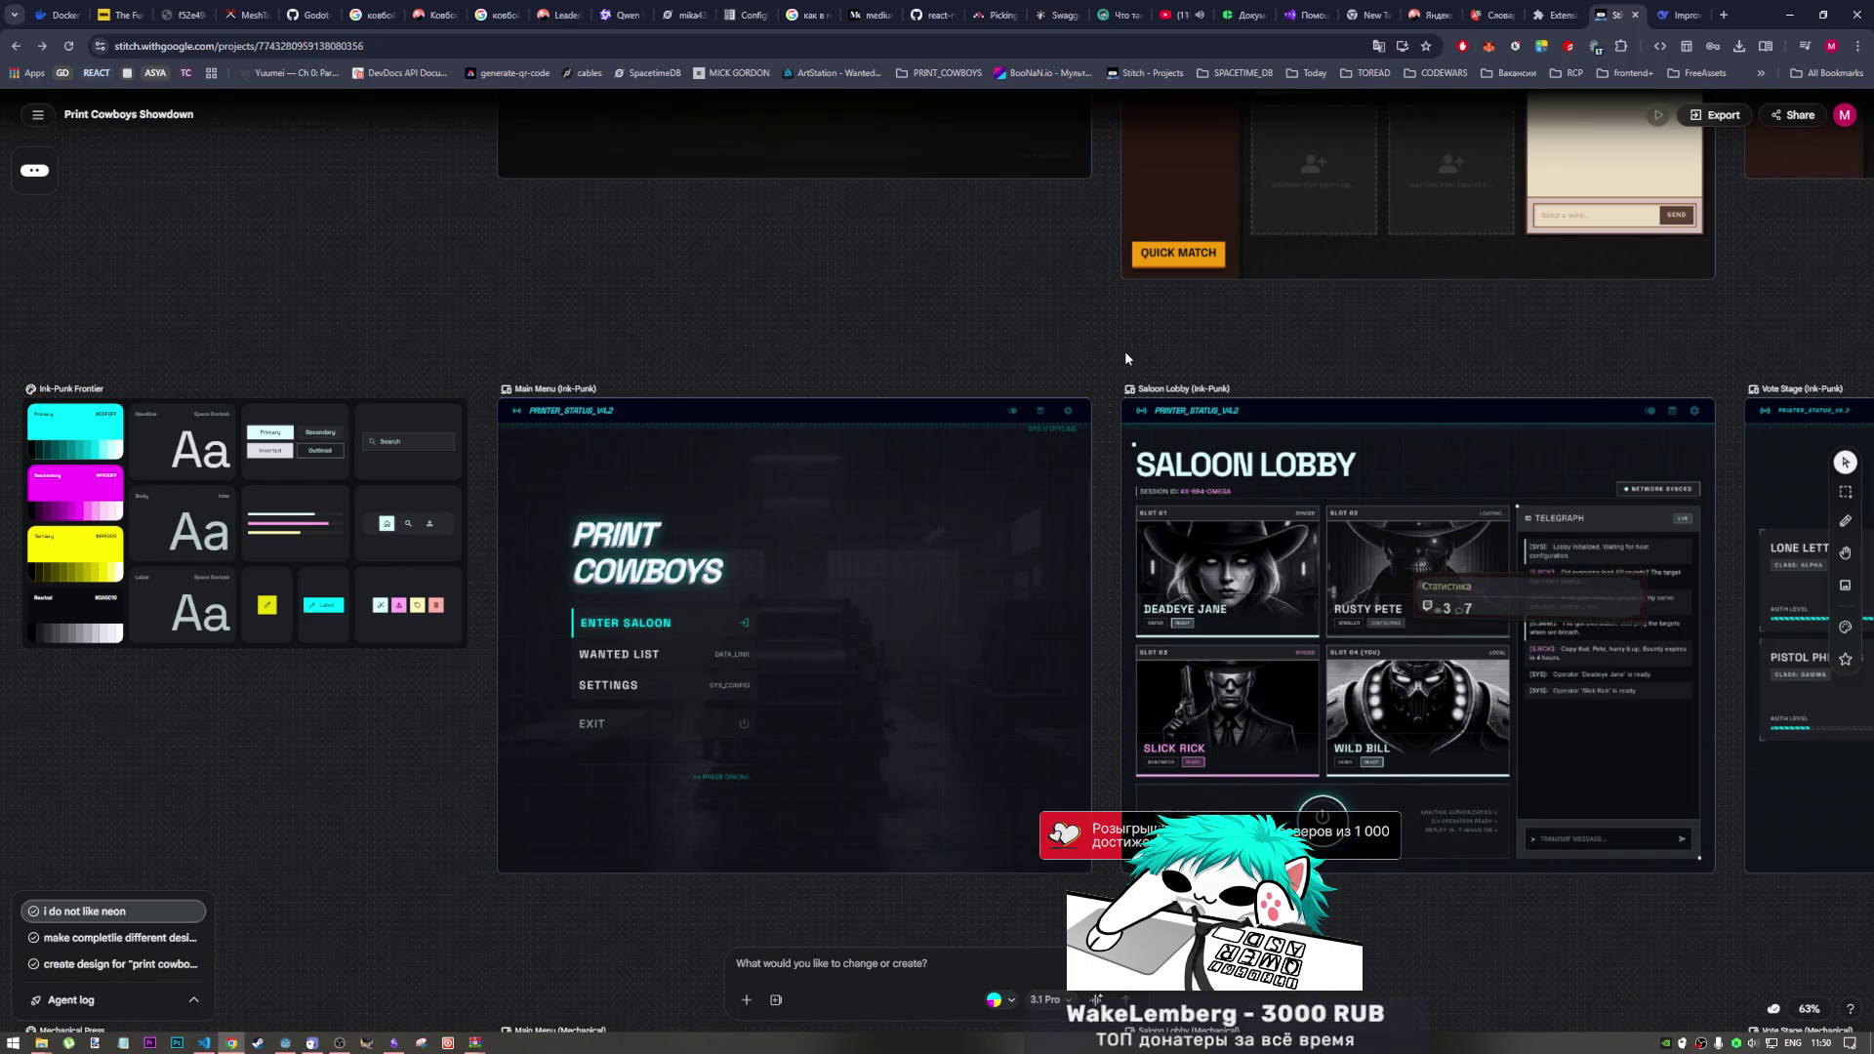
{"action": "scroll", "coordinate": [1137, 356], "scroll_direction": "down", "scroll_amount": 1}
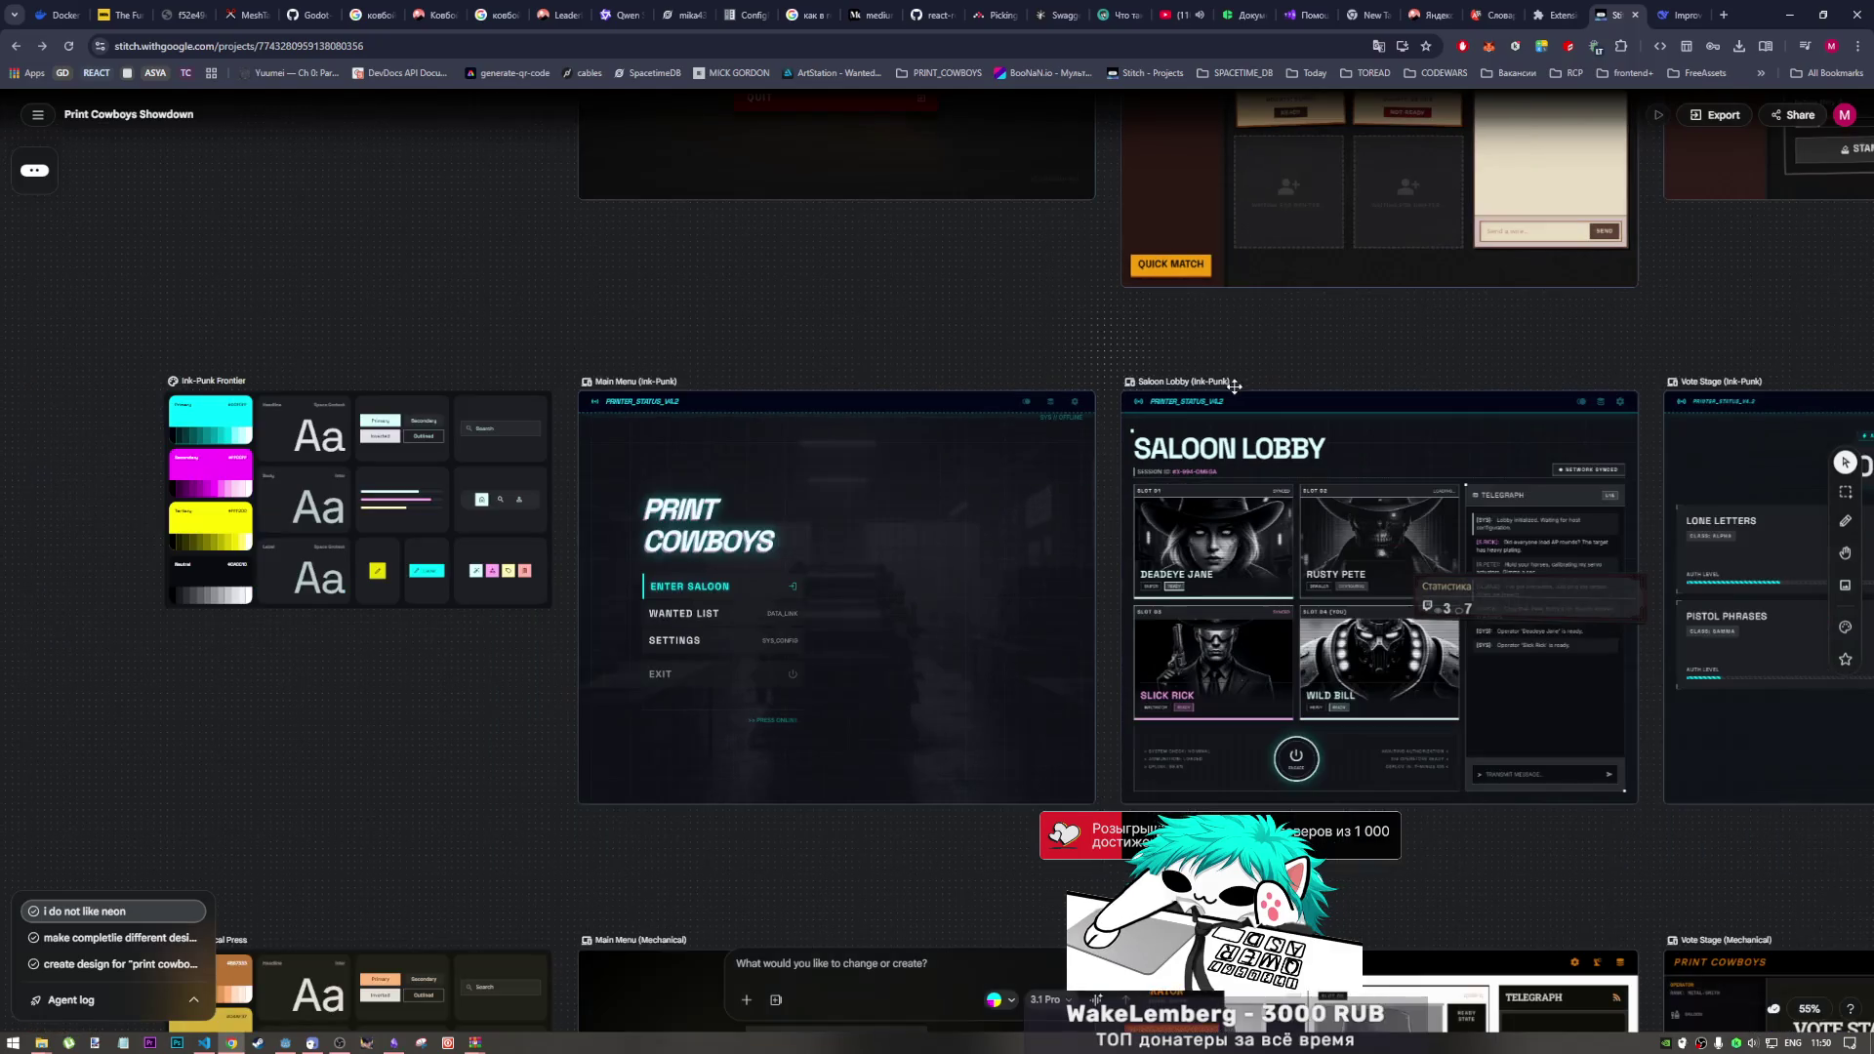
{"action": "left_click", "coordinate": [1221, 391]}
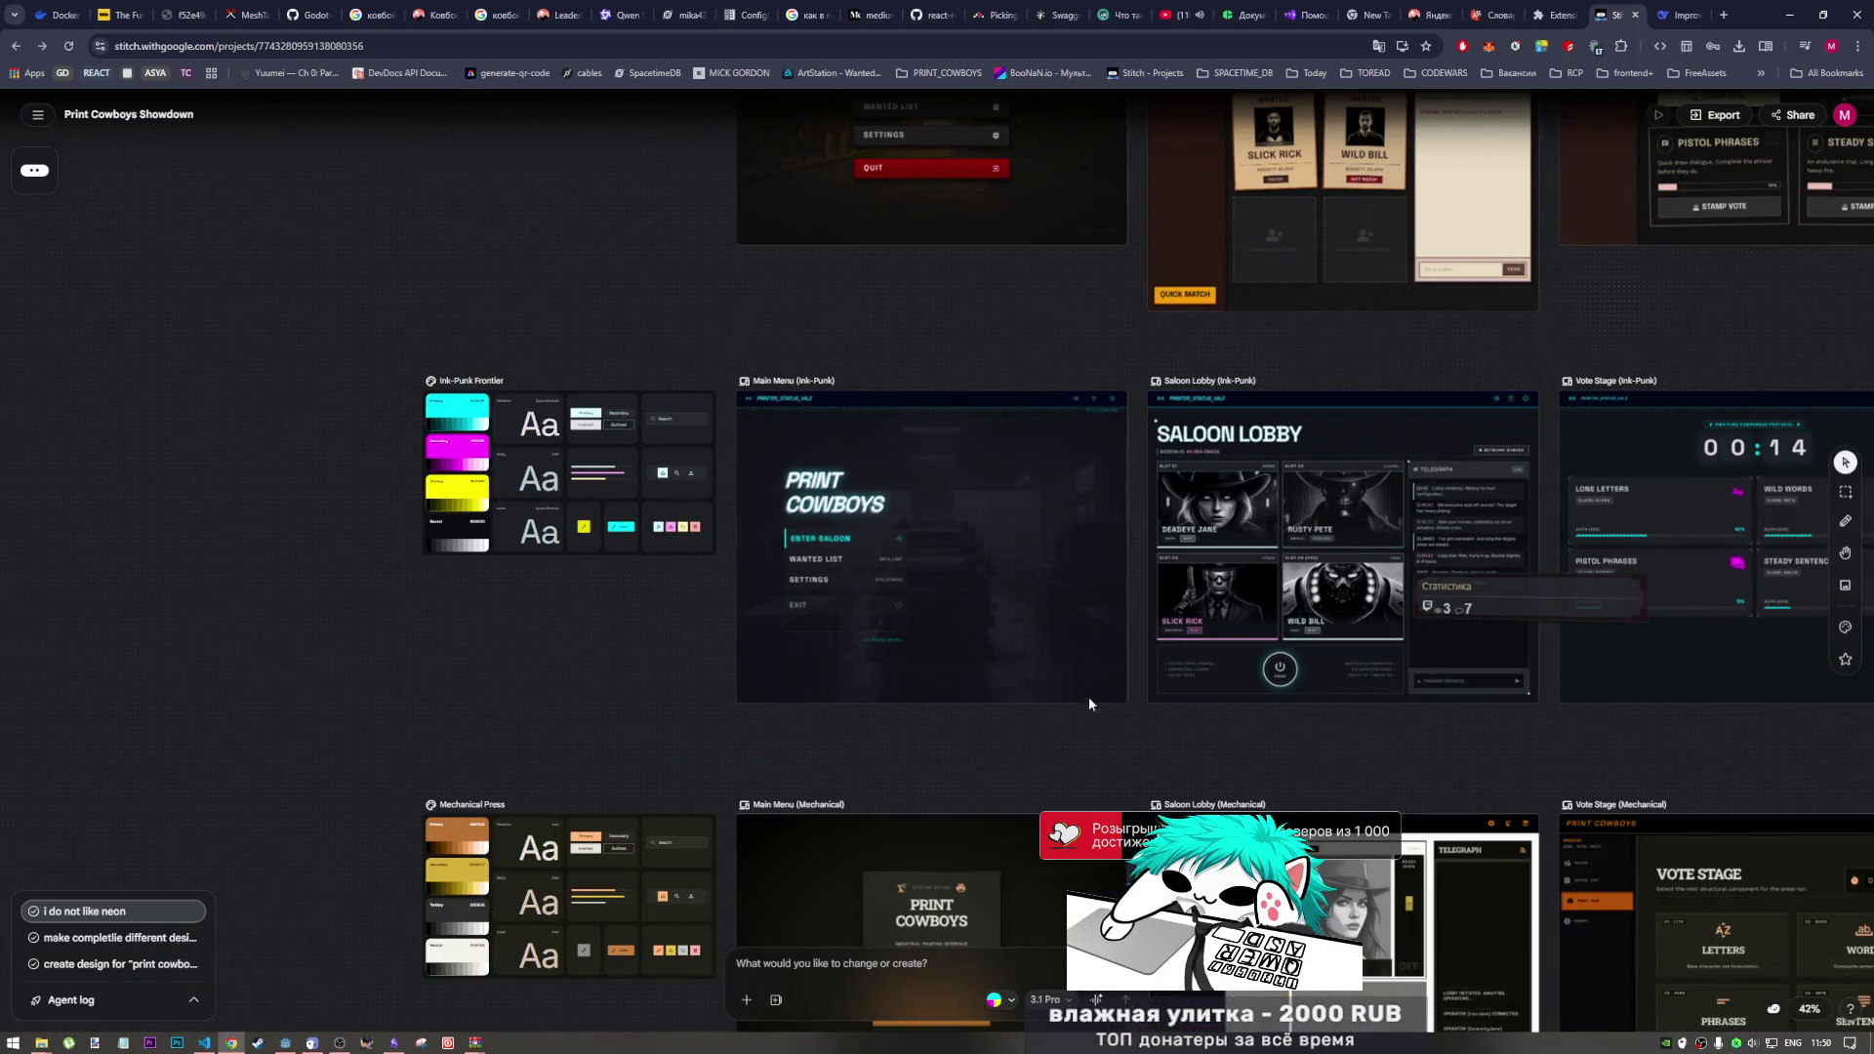
{"action": "scroll", "coordinate": [1087, 695], "scroll_direction": "down", "scroll_amount": 2}
{"action": "scroll", "coordinate": [899, 722], "scroll_direction": "down", "scroll_amount": 2}
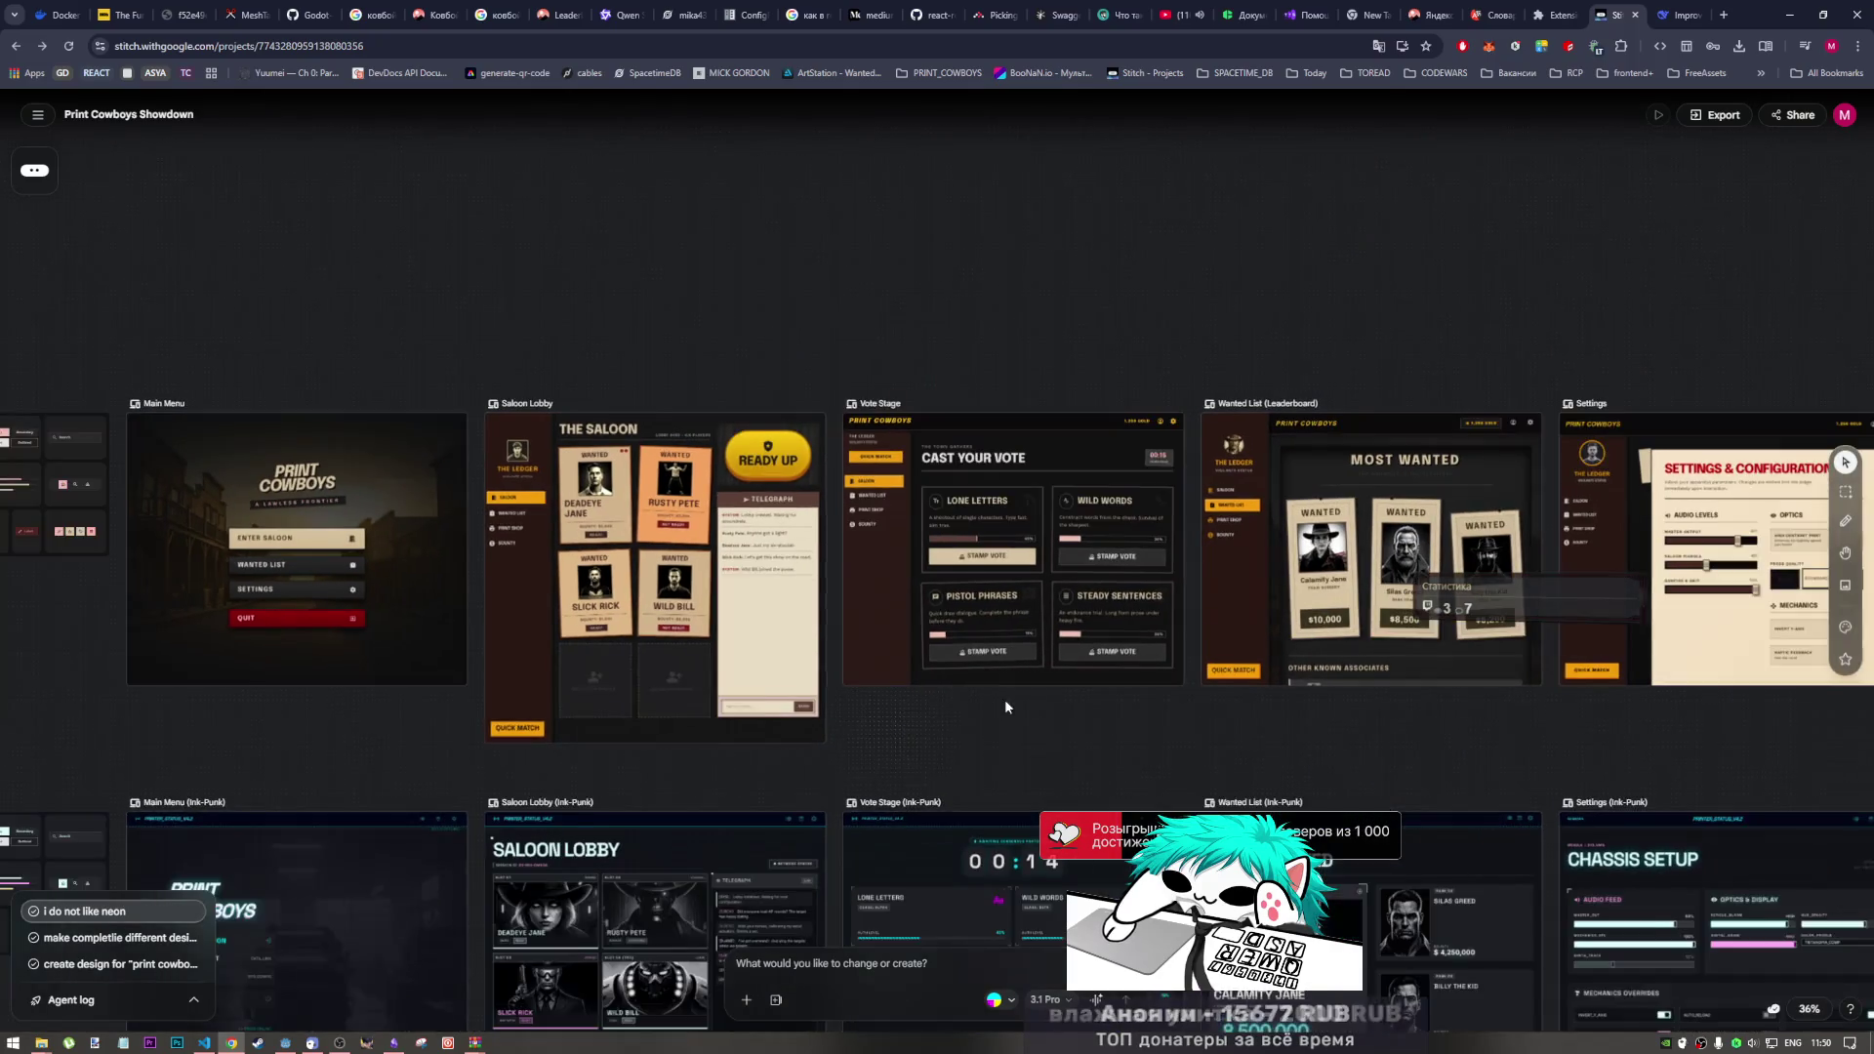
{"action": "scroll", "coordinate": [807, 686], "scroll_direction": "right", "scroll_amount": 5}
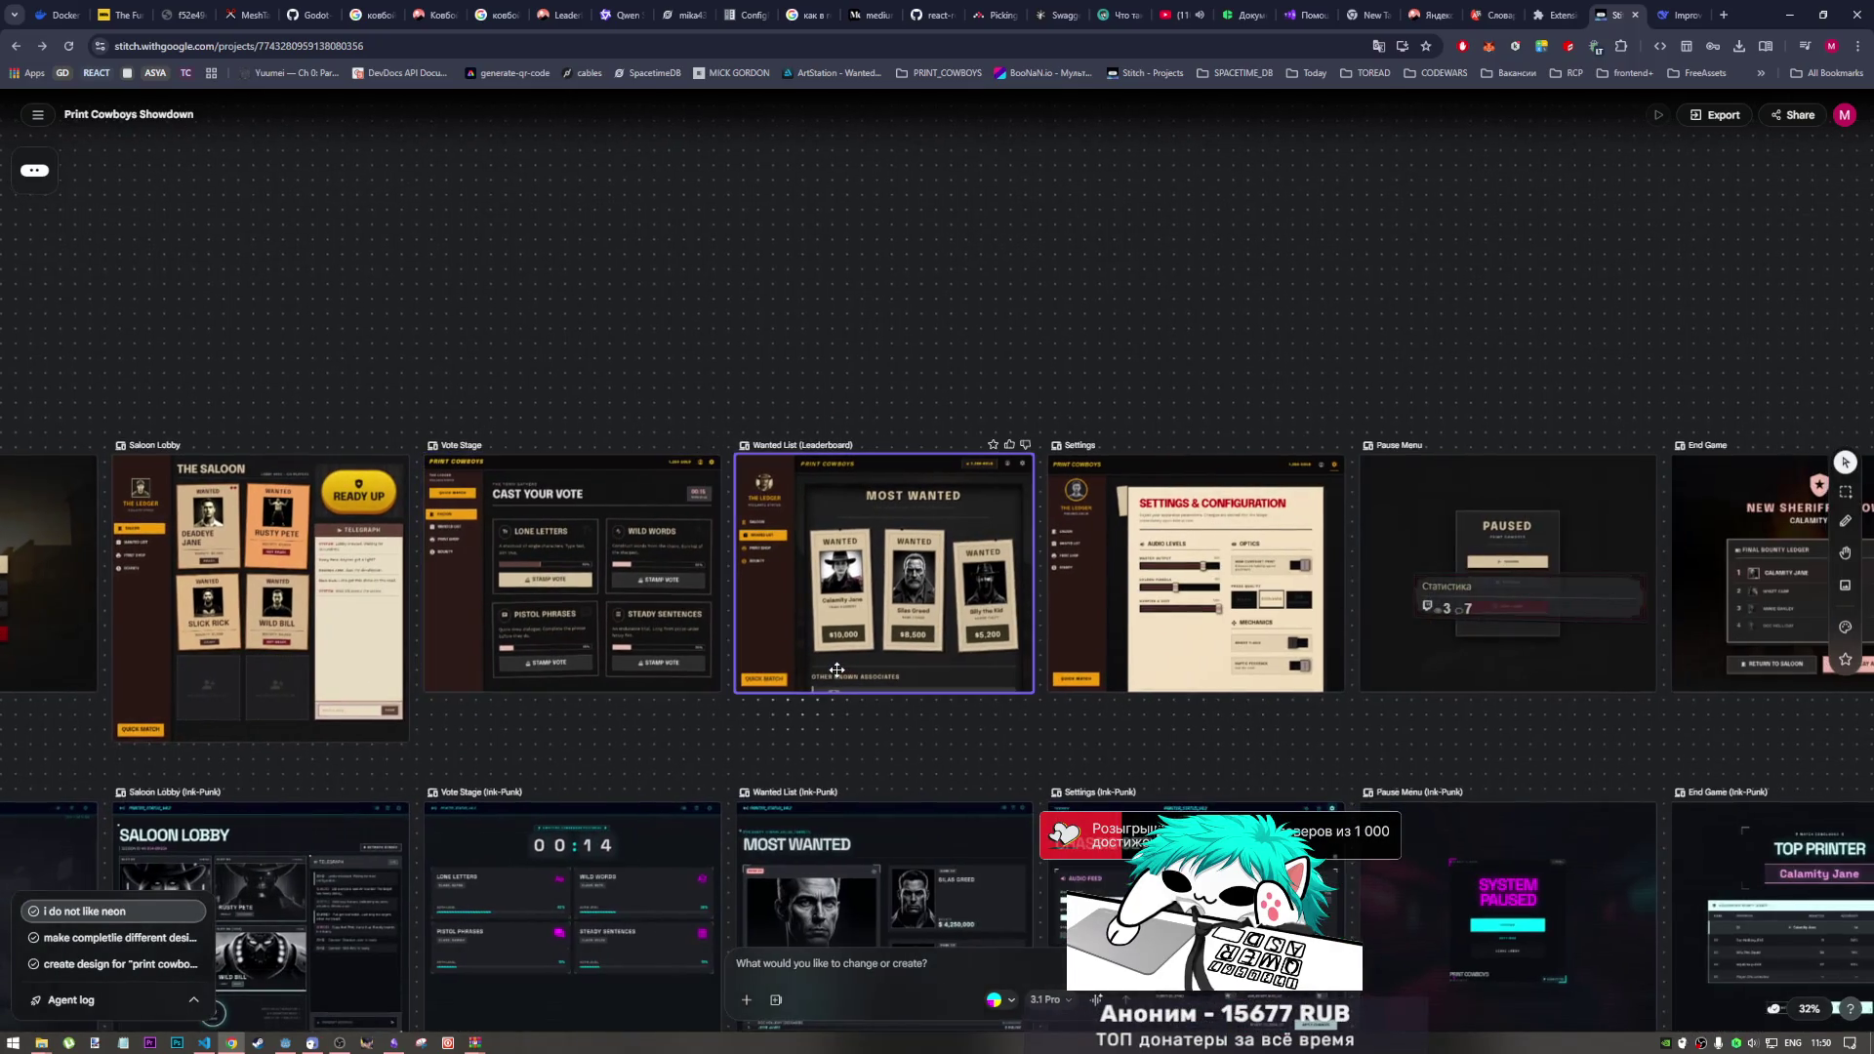
{"action": "scroll", "coordinate": [836, 669], "scroll_direction": "up", "scroll_amount": 4}
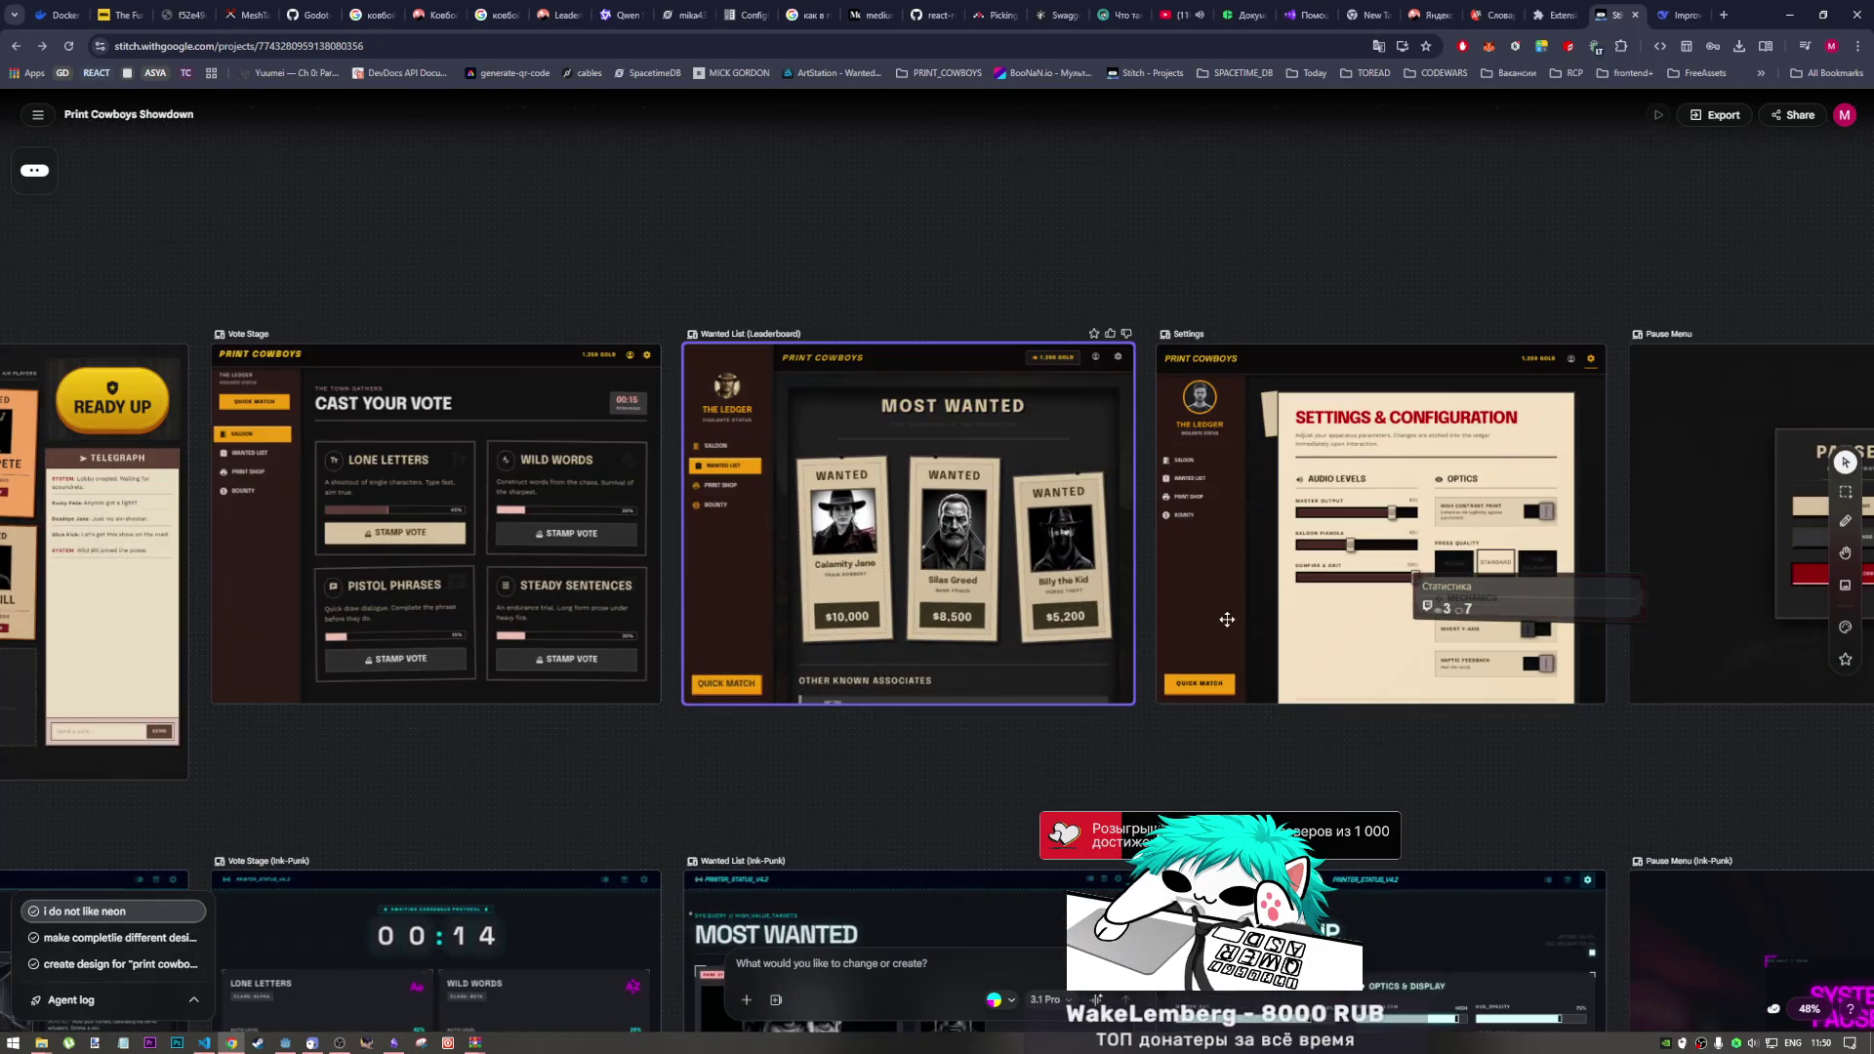
{"action": "scroll", "coordinate": [1093, 634], "scroll_direction": "right", "scroll_amount": 3}
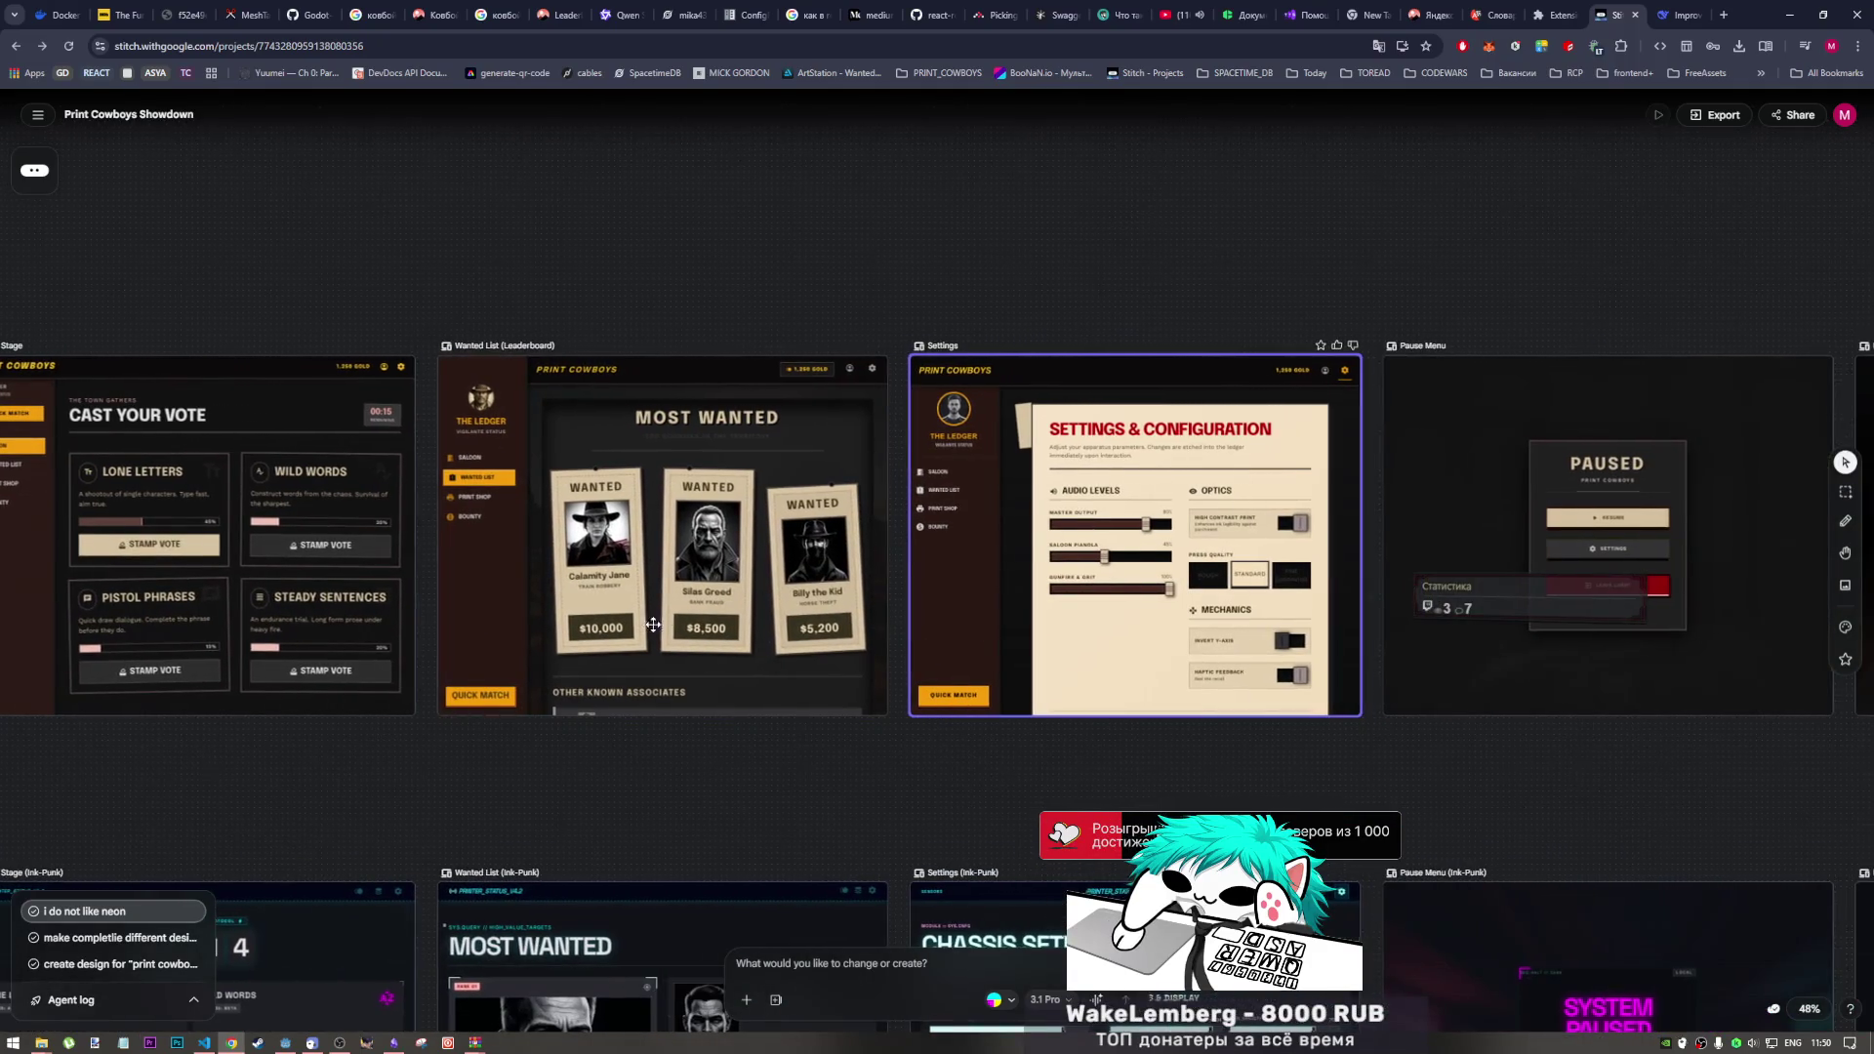
{"action": "scroll", "coordinate": [1147, 644], "scroll_direction": "right", "scroll_amount": 4}
{"action": "scroll", "coordinate": [1165, 641], "scroll_direction": "down", "scroll_amount": 4}
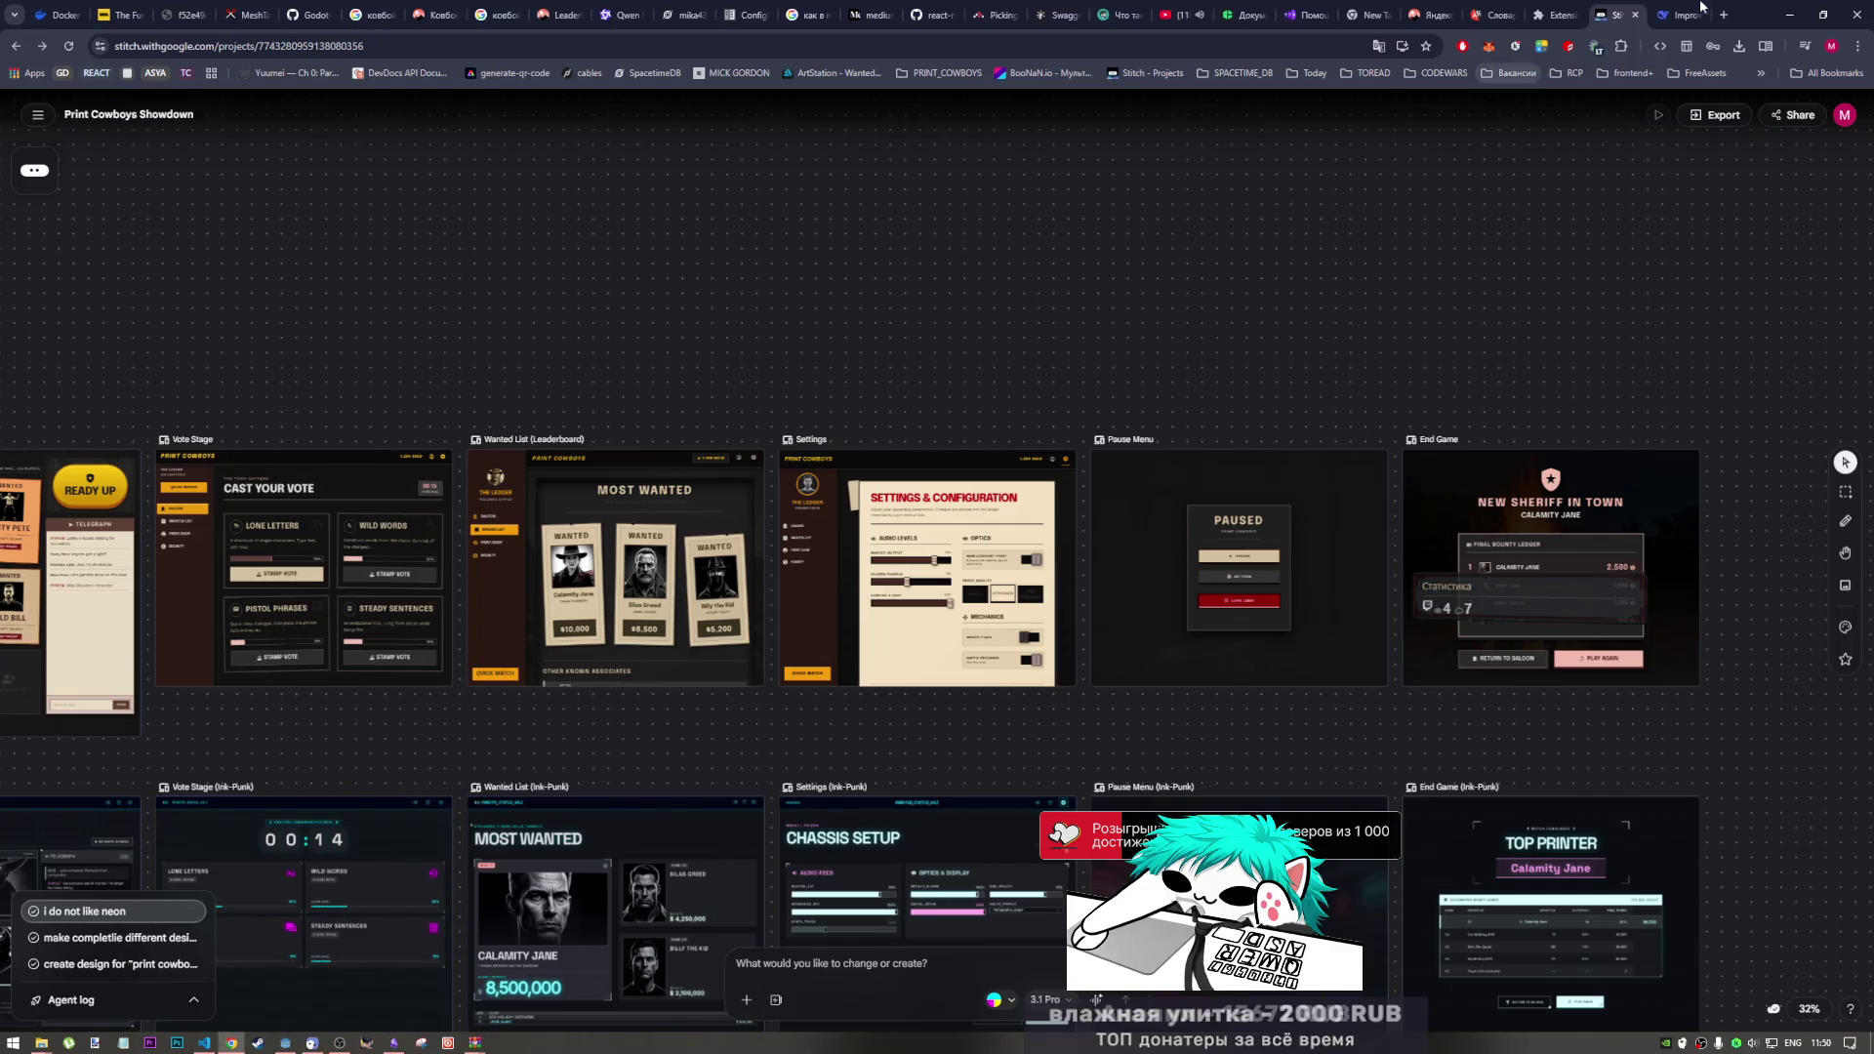
Step: Switch from the tts4.stream help tab to the tab playing the Kawaii Future Bass video
{"action": "left_click", "coordinate": [1313, 11]}
{"action": "left_click", "coordinate": [1181, 11]}
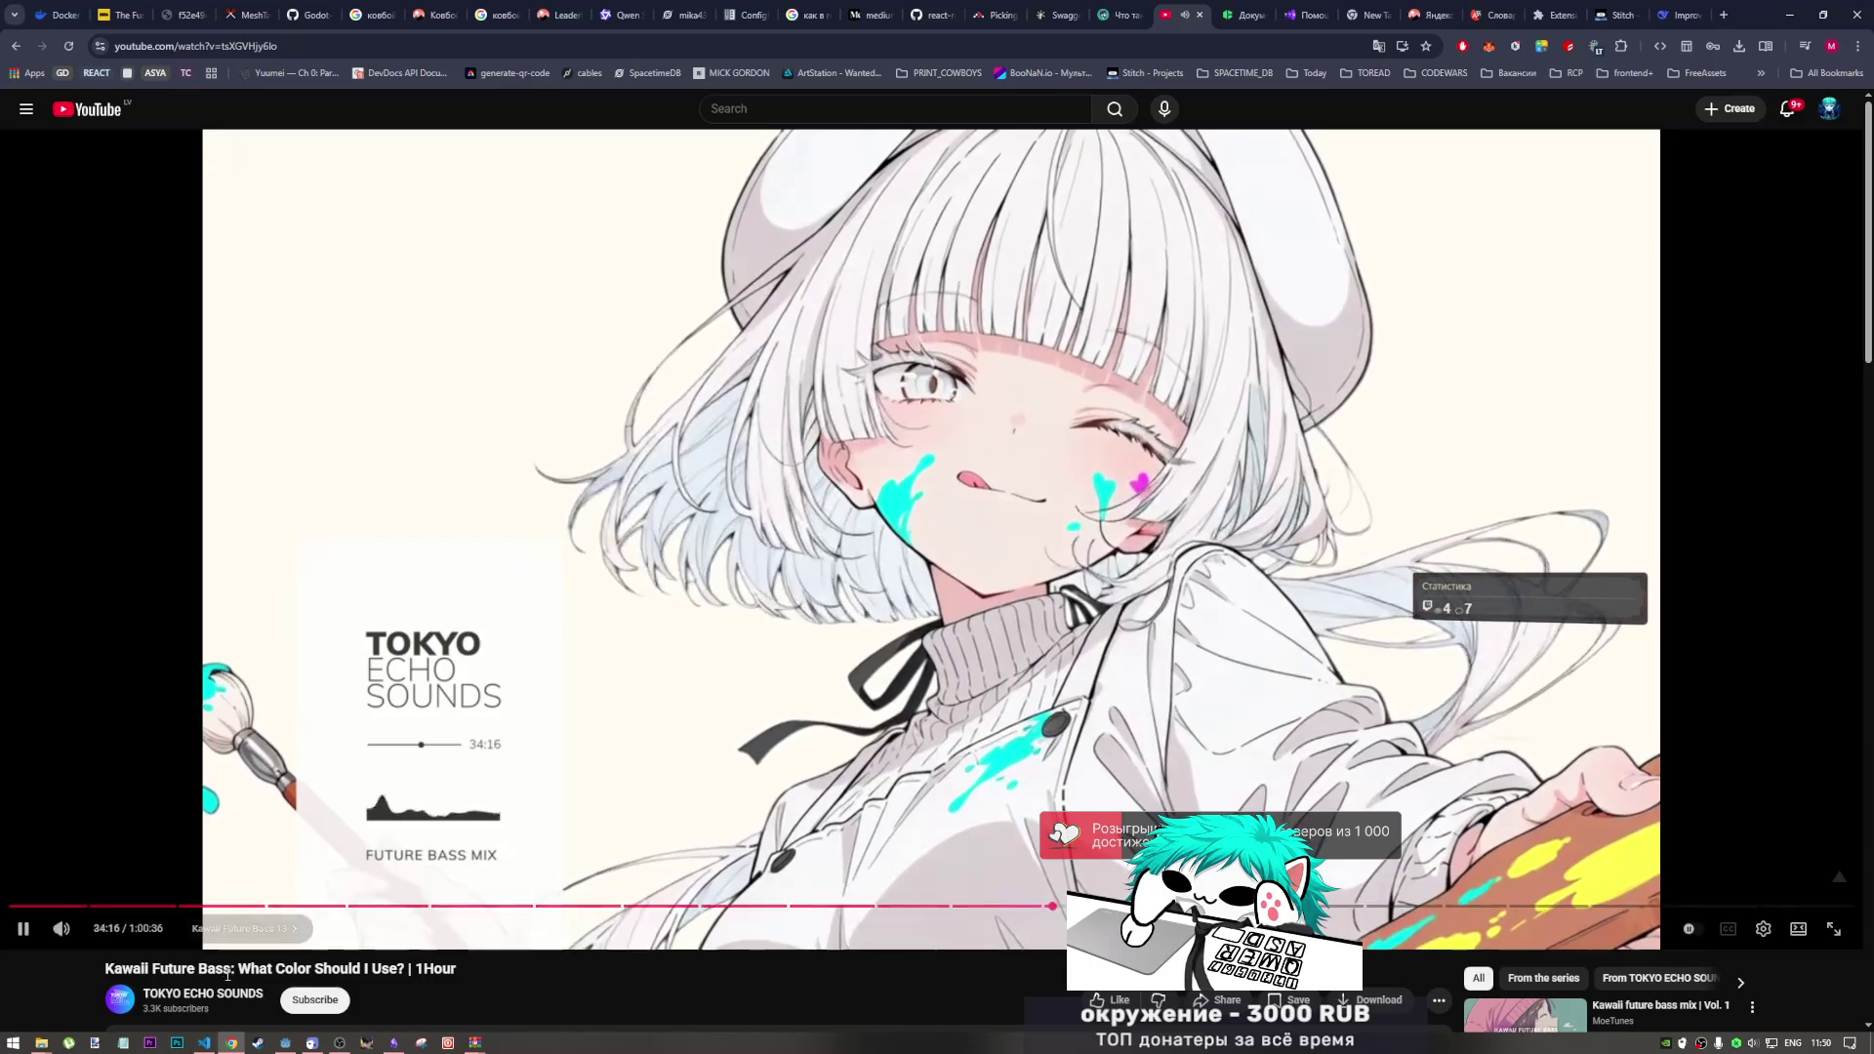
{"action": "mouse_move", "coordinate": [478, 1043]}
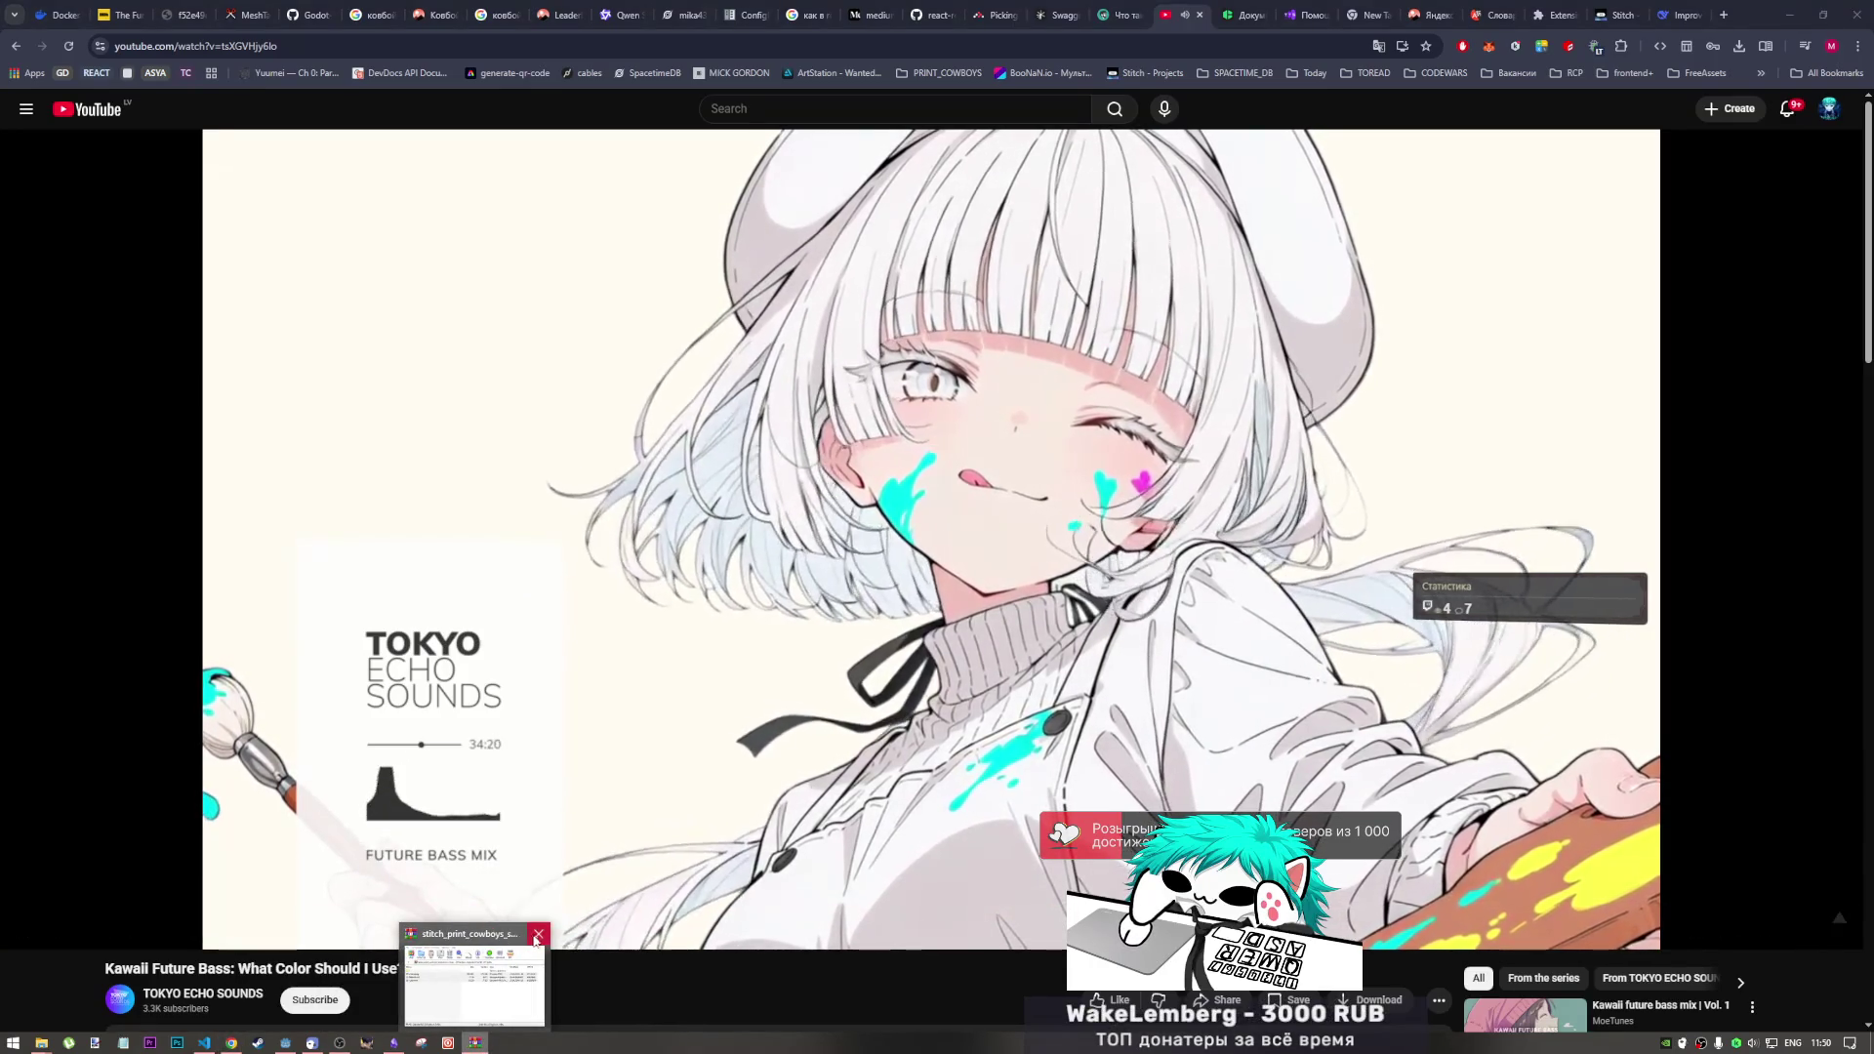
Step: Pan and zoom the Obsidian moodboard over the lobby, vote and SETTINGS frames, then bring up VS Code
{"action": "left_click", "coordinate": [394, 1042]}
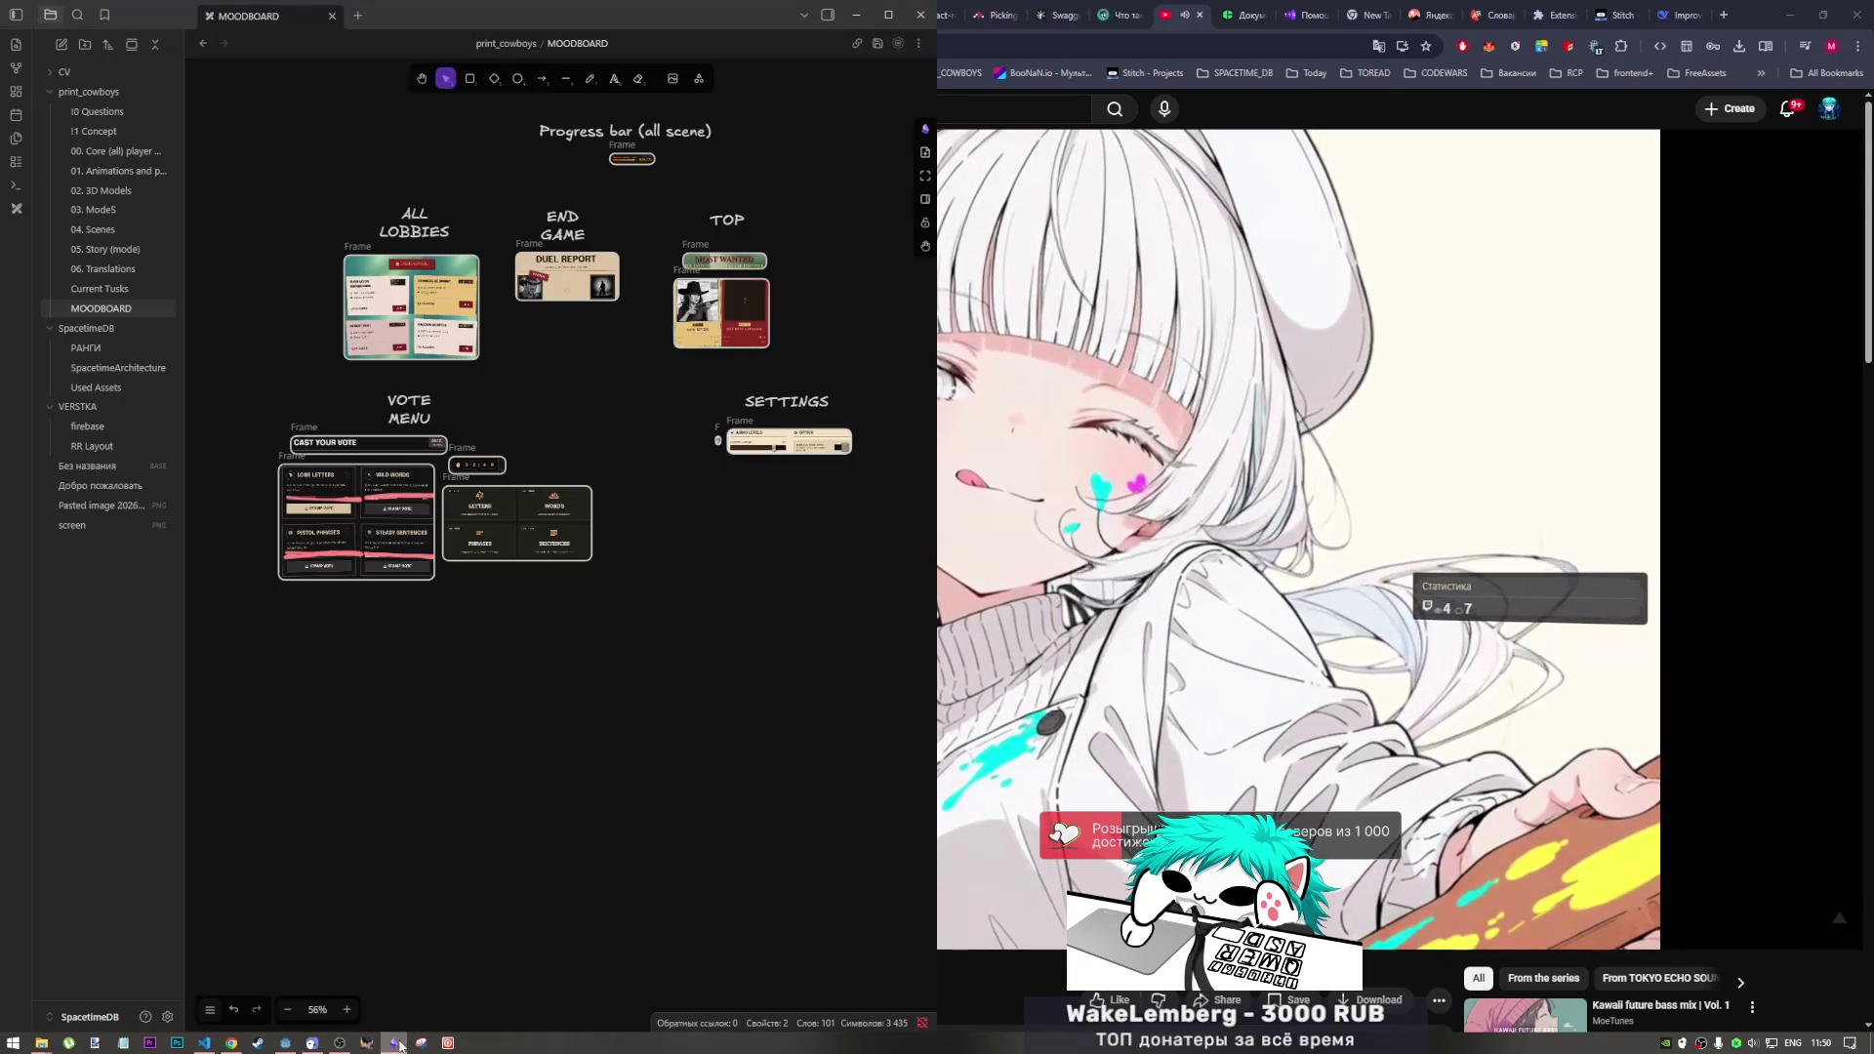
{"action": "scroll", "coordinate": [652, 515], "scroll_direction": "down", "scroll_amount": 5}
{"action": "mouse_move", "coordinate": [250, 434]}
{"action": "left_mouse_down"}
{"action": "mouse_move", "coordinate": [703, 331]}
{"action": "mouse_move", "coordinate": [836, 485]}
{"action": "left_mouse_up"}
{"action": "left_click_drag", "start_coordinate": [847, 386], "coordinate": [662, 427]}
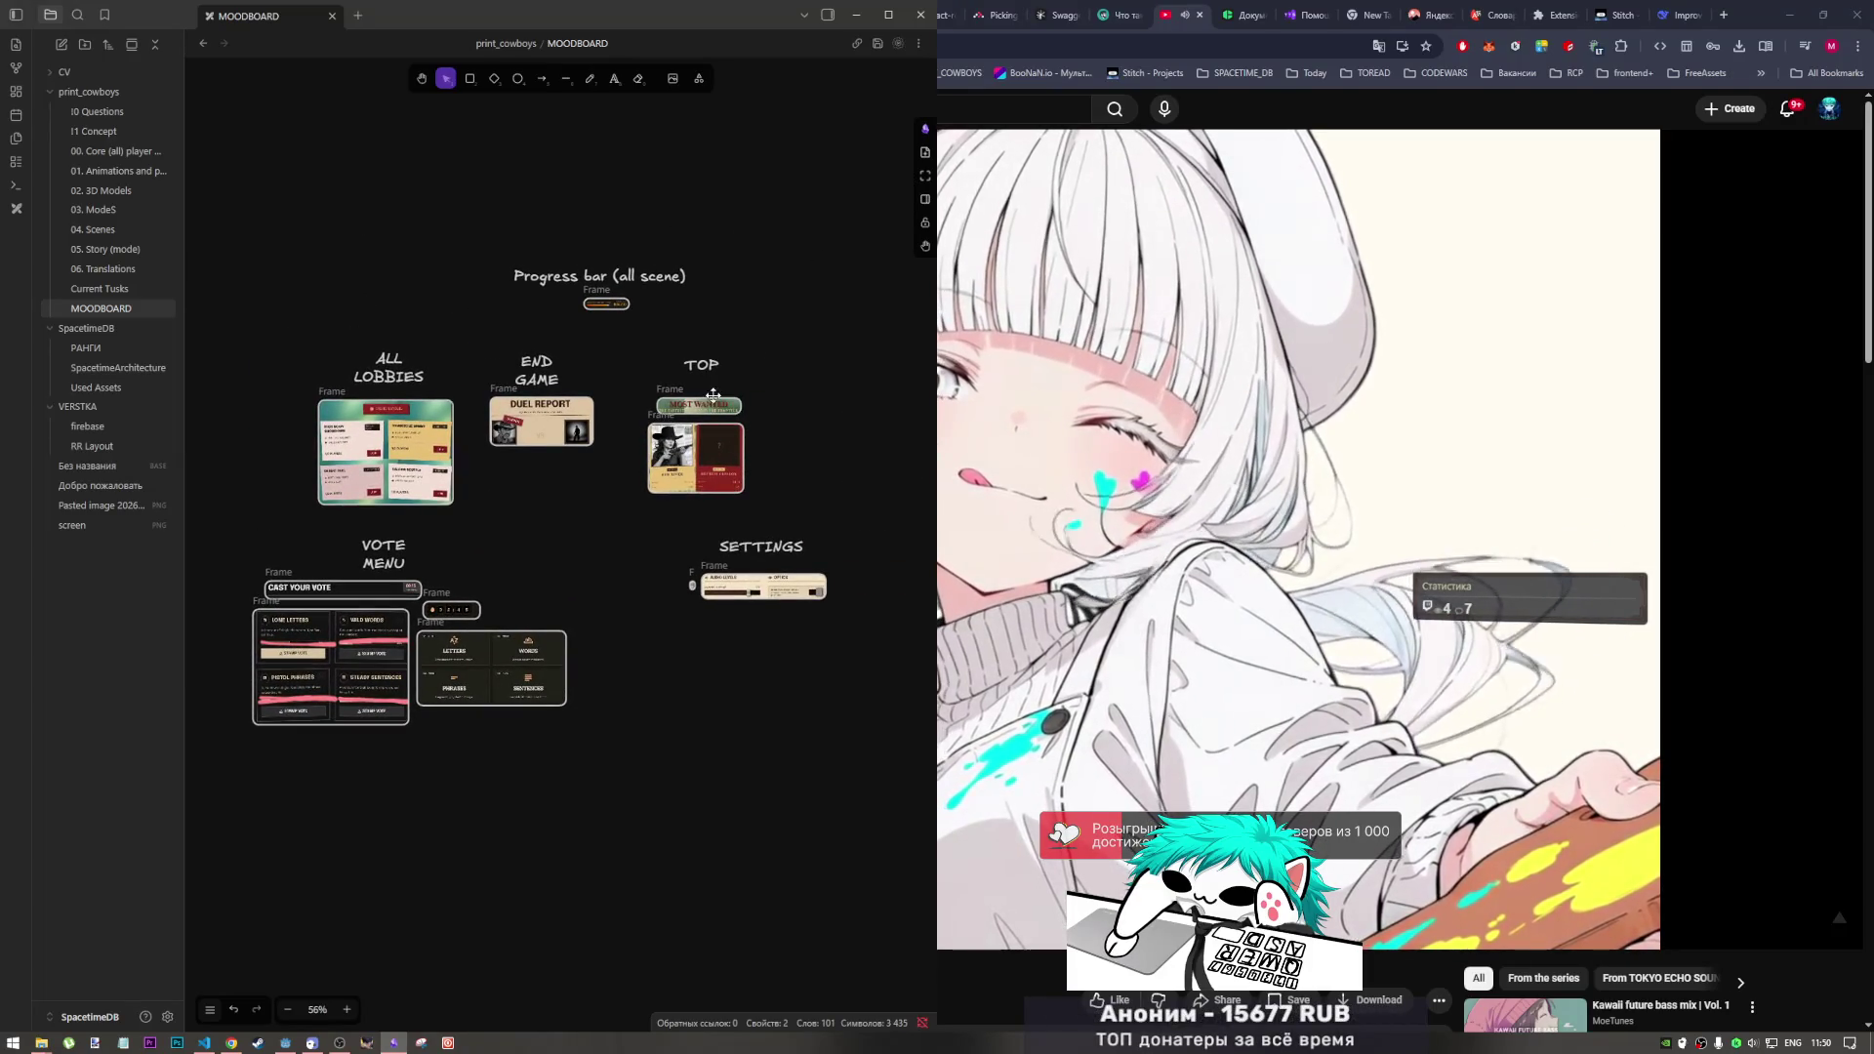
{"action": "scroll", "coordinate": [512, 506], "scroll_direction": "up", "scroll_amount": 5}
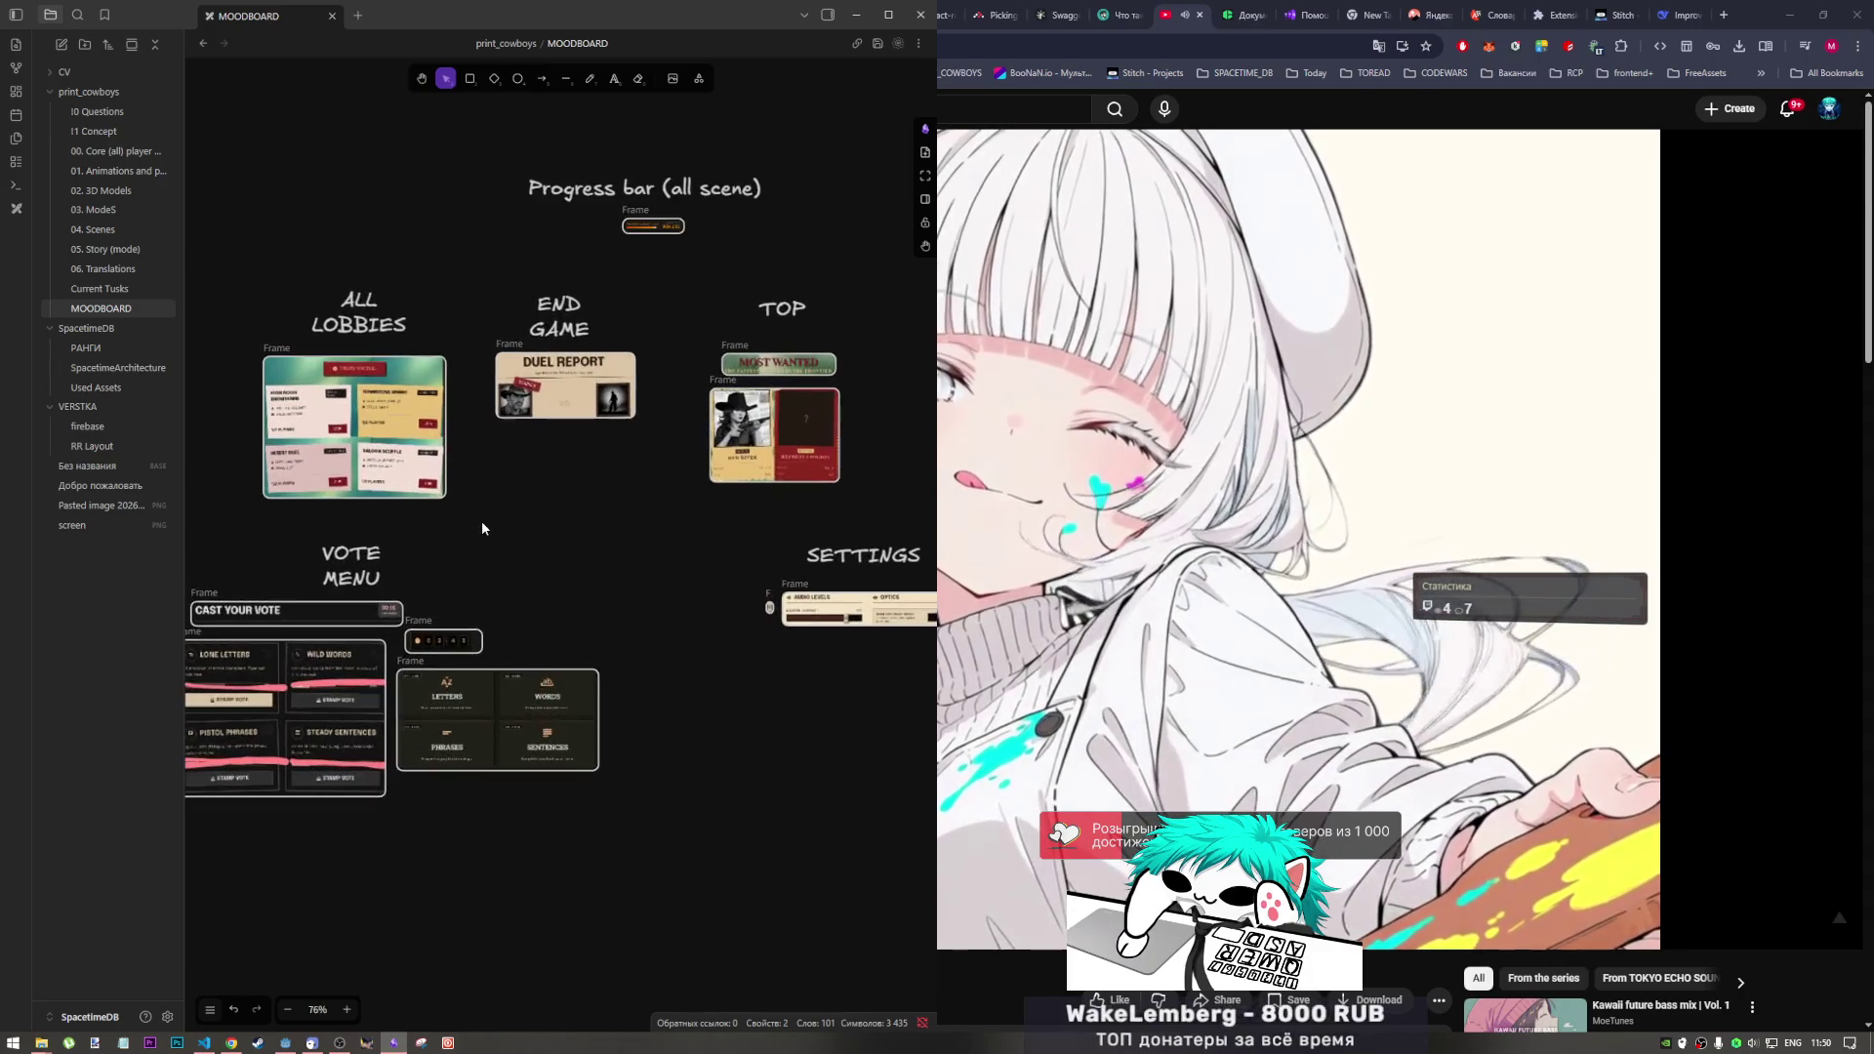
{"action": "left_click_drag", "start_coordinate": [721, 656], "coordinate": [774, 549]}
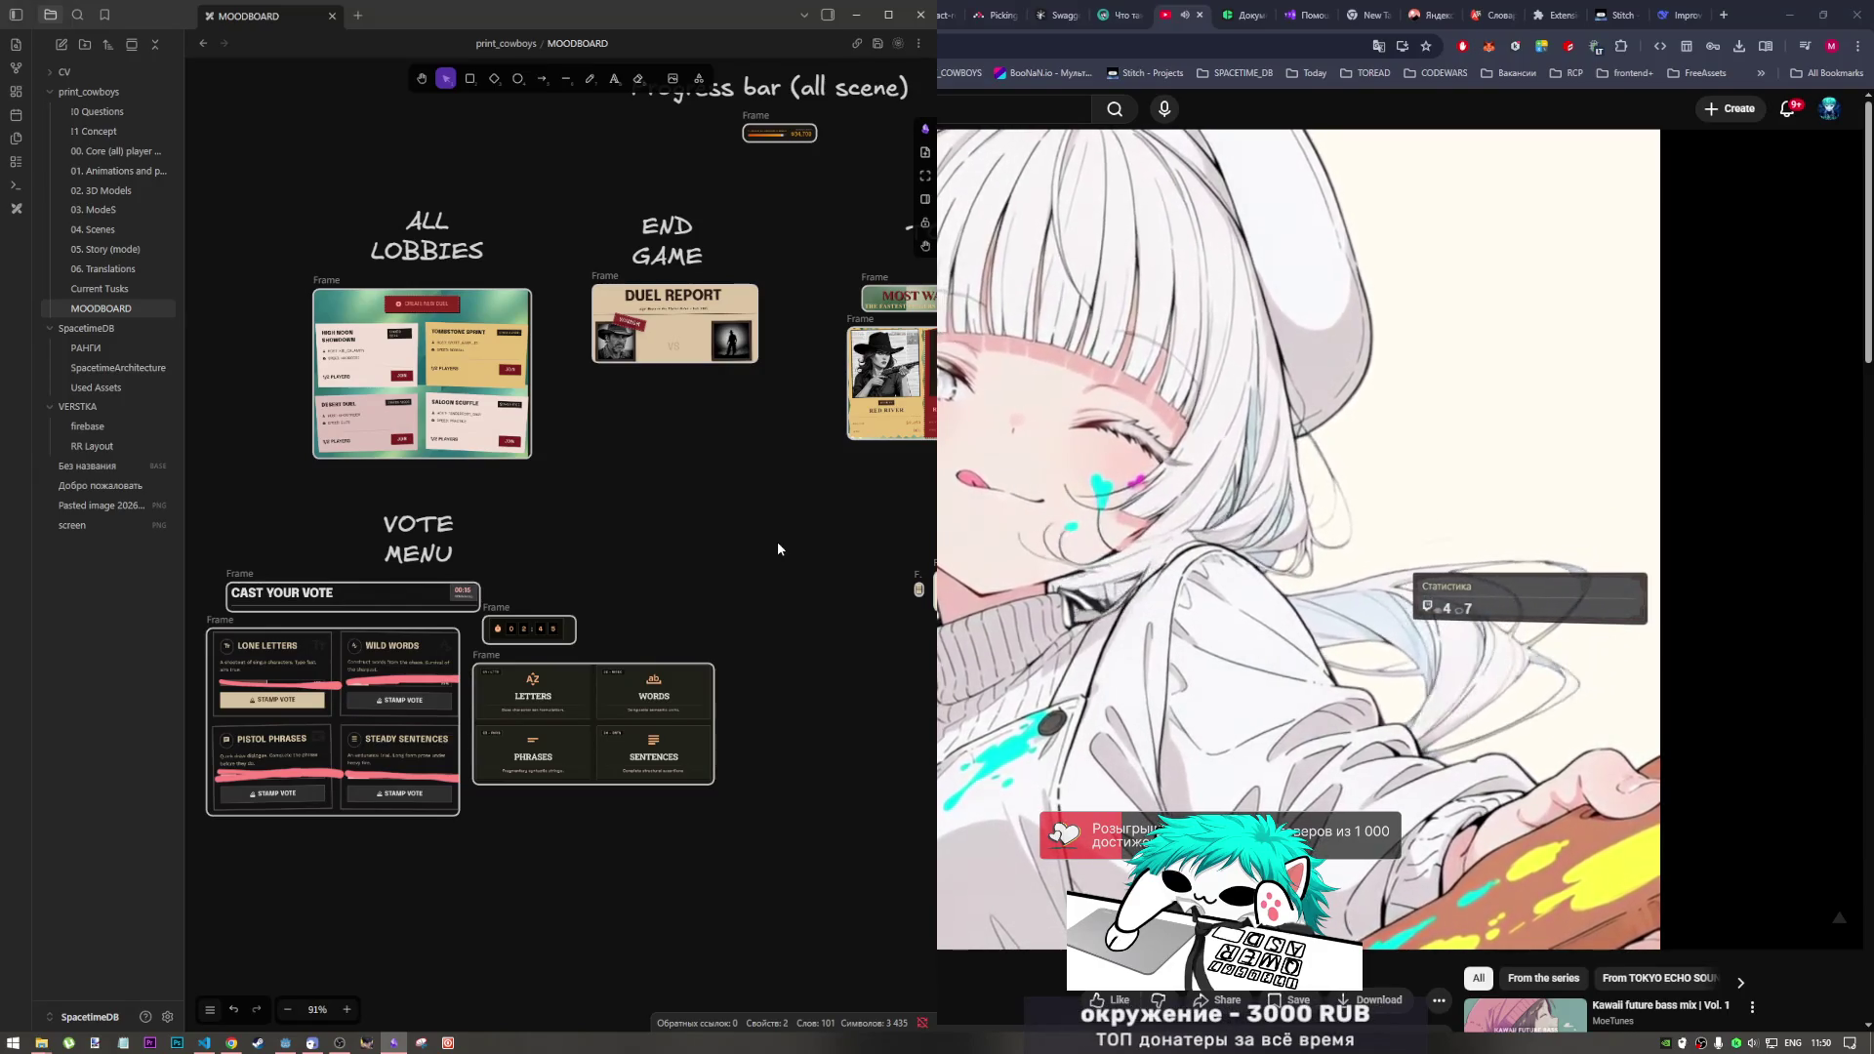
{"action": "left_click", "coordinate": [210, 1045]}
Step: Switch between Godot and the Obsidian moodboard, ending with the Godot editor in front
{"action": "left_click", "coordinate": [308, 1042]}
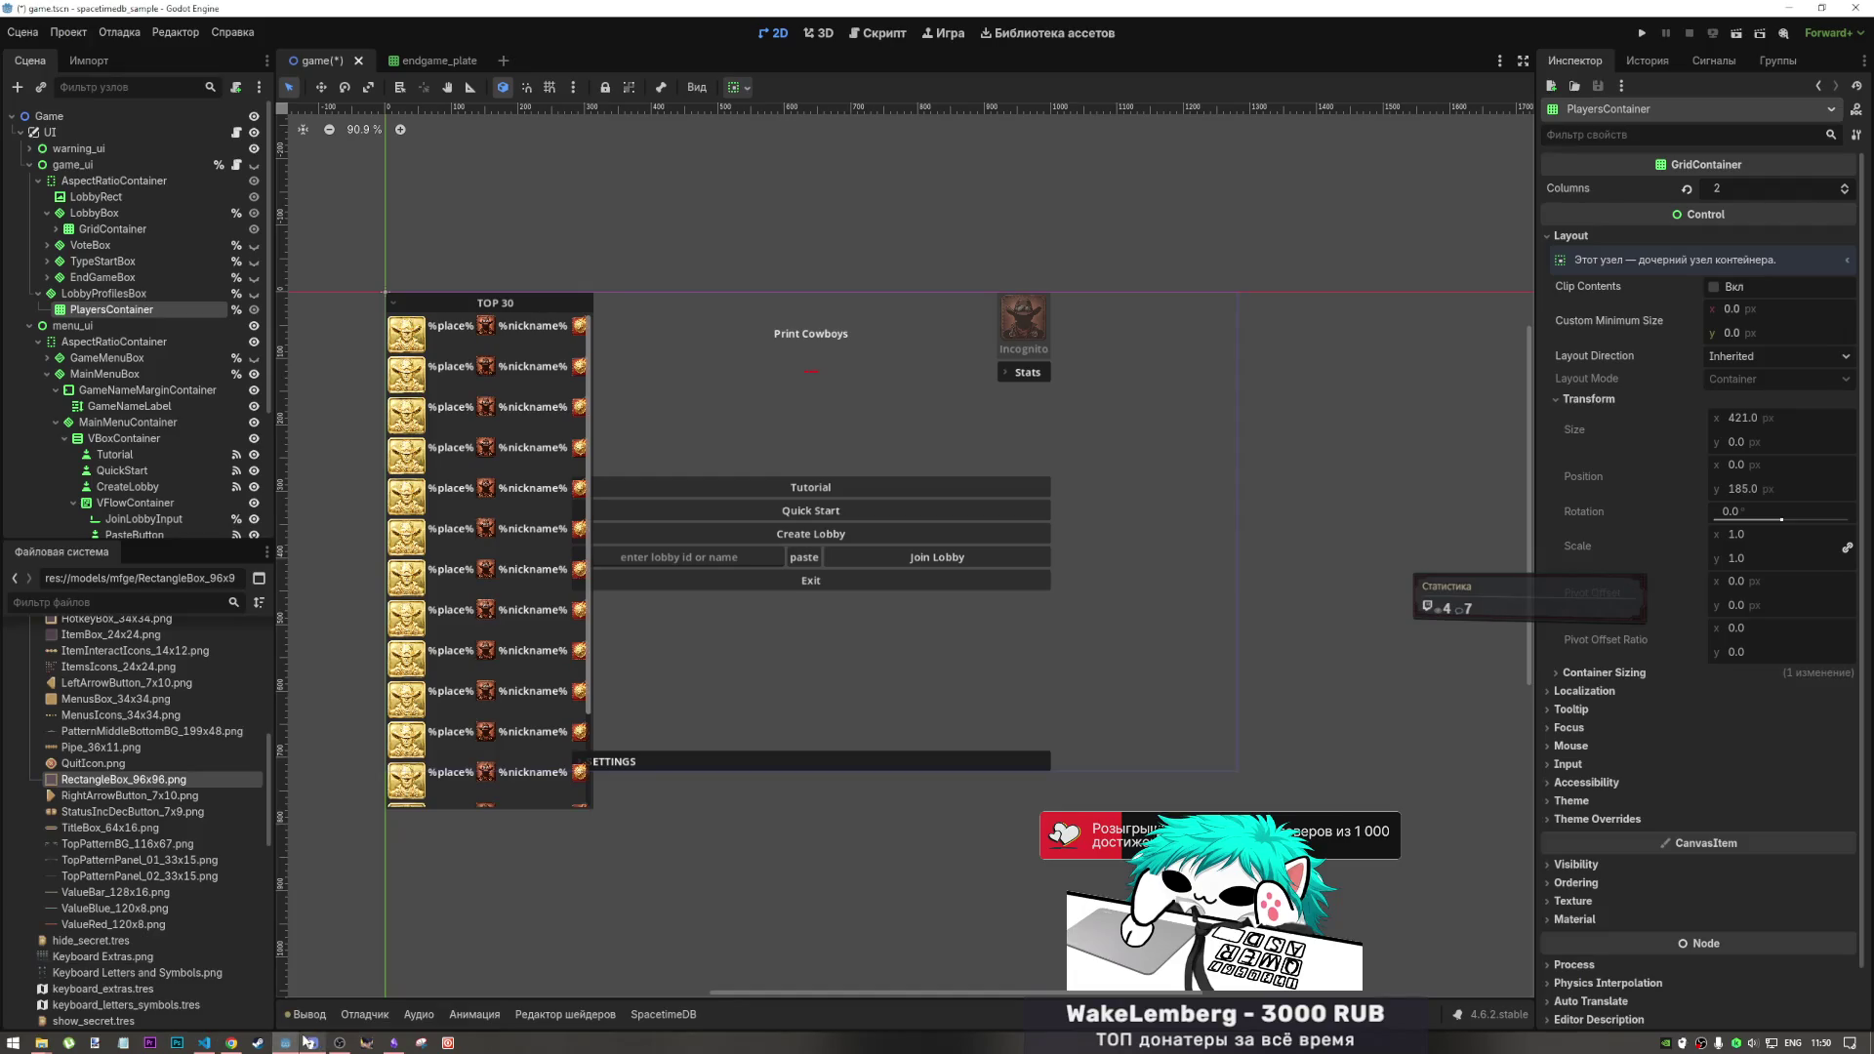
{"action": "mouse_move", "coordinate": [338, 1044]}
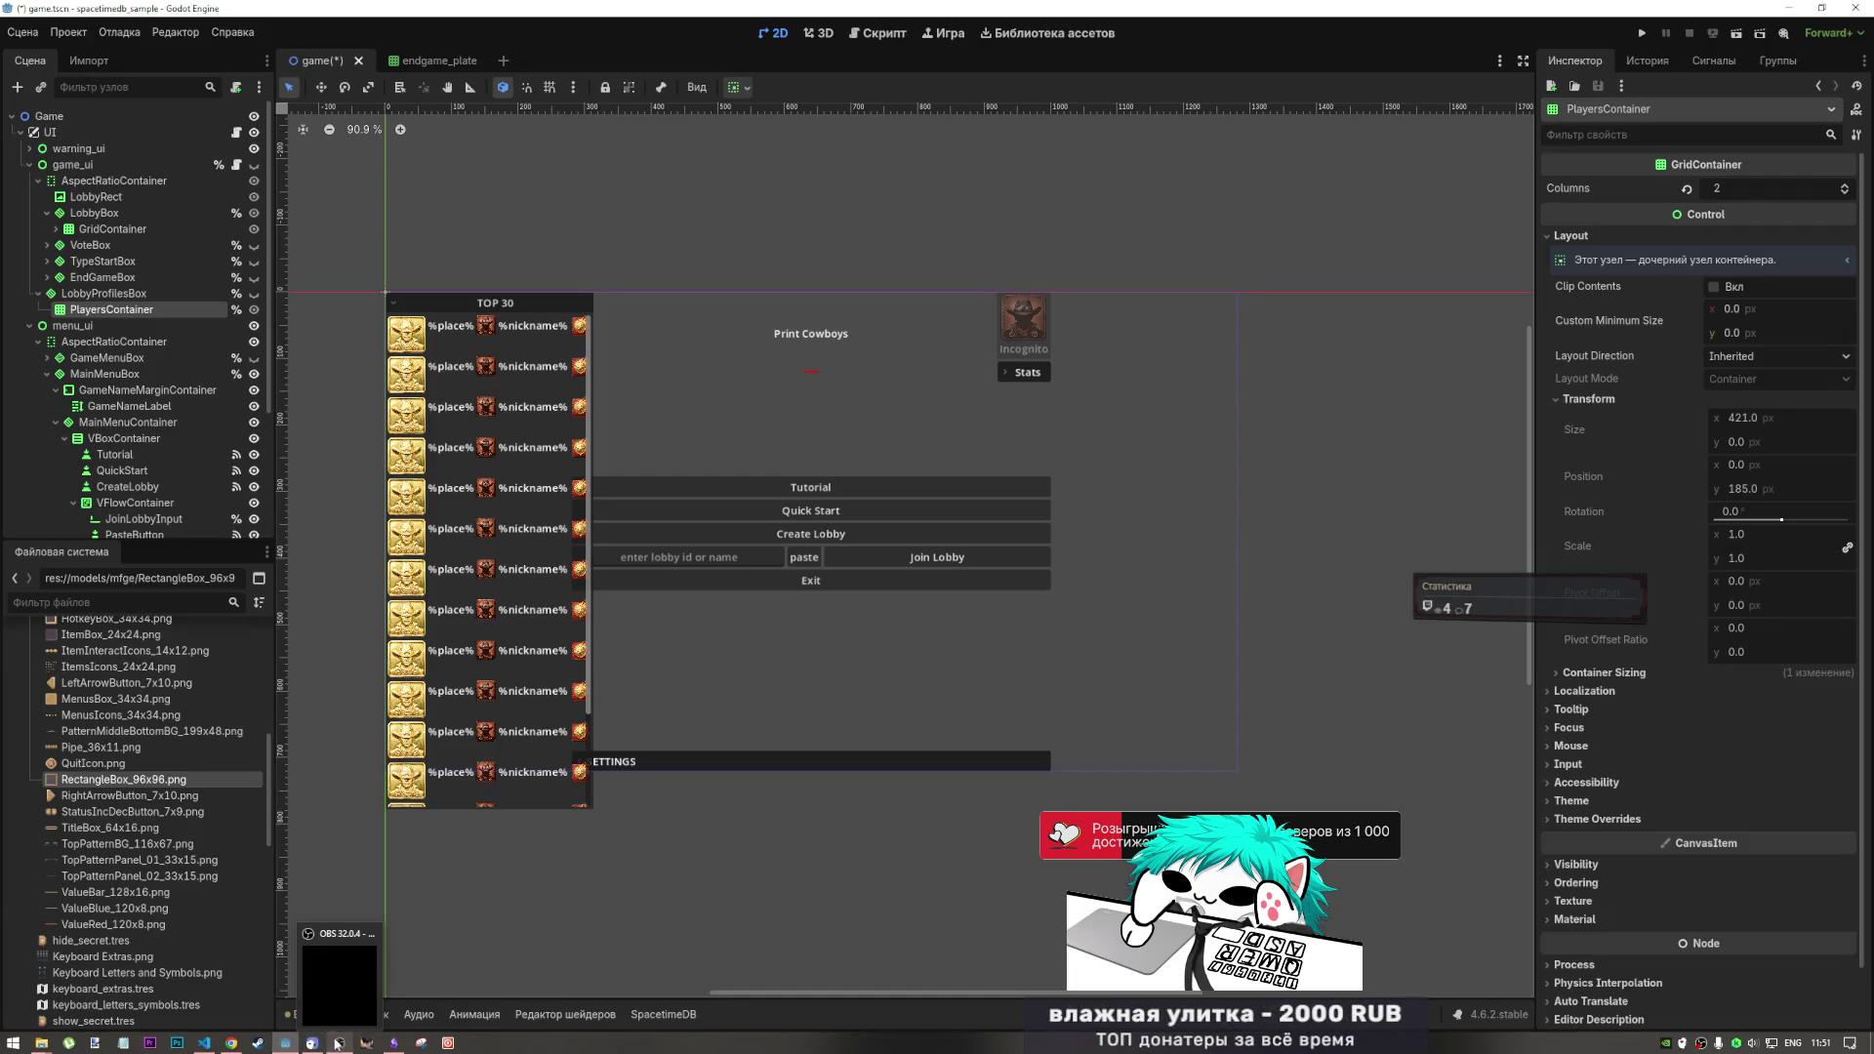
{"action": "left_click", "coordinate": [393, 1042]}
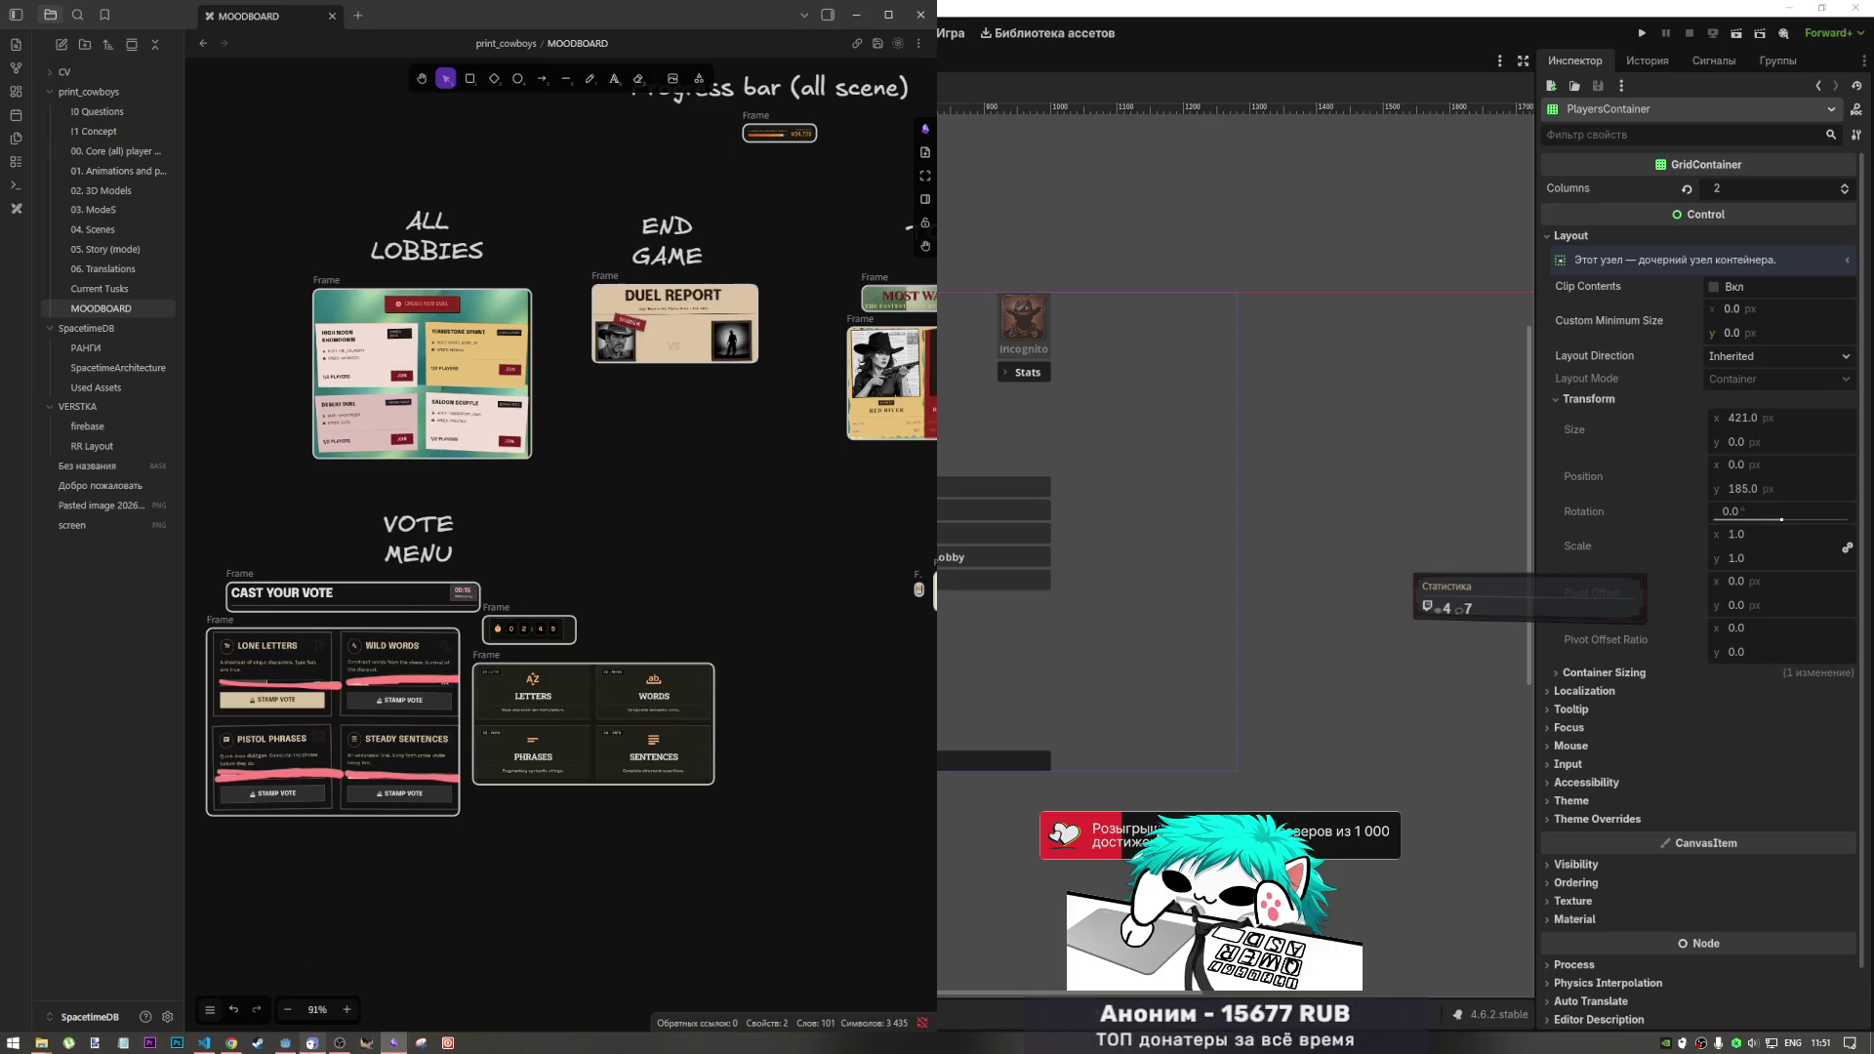
{"action": "mouse_move", "coordinate": [212, 1045]}
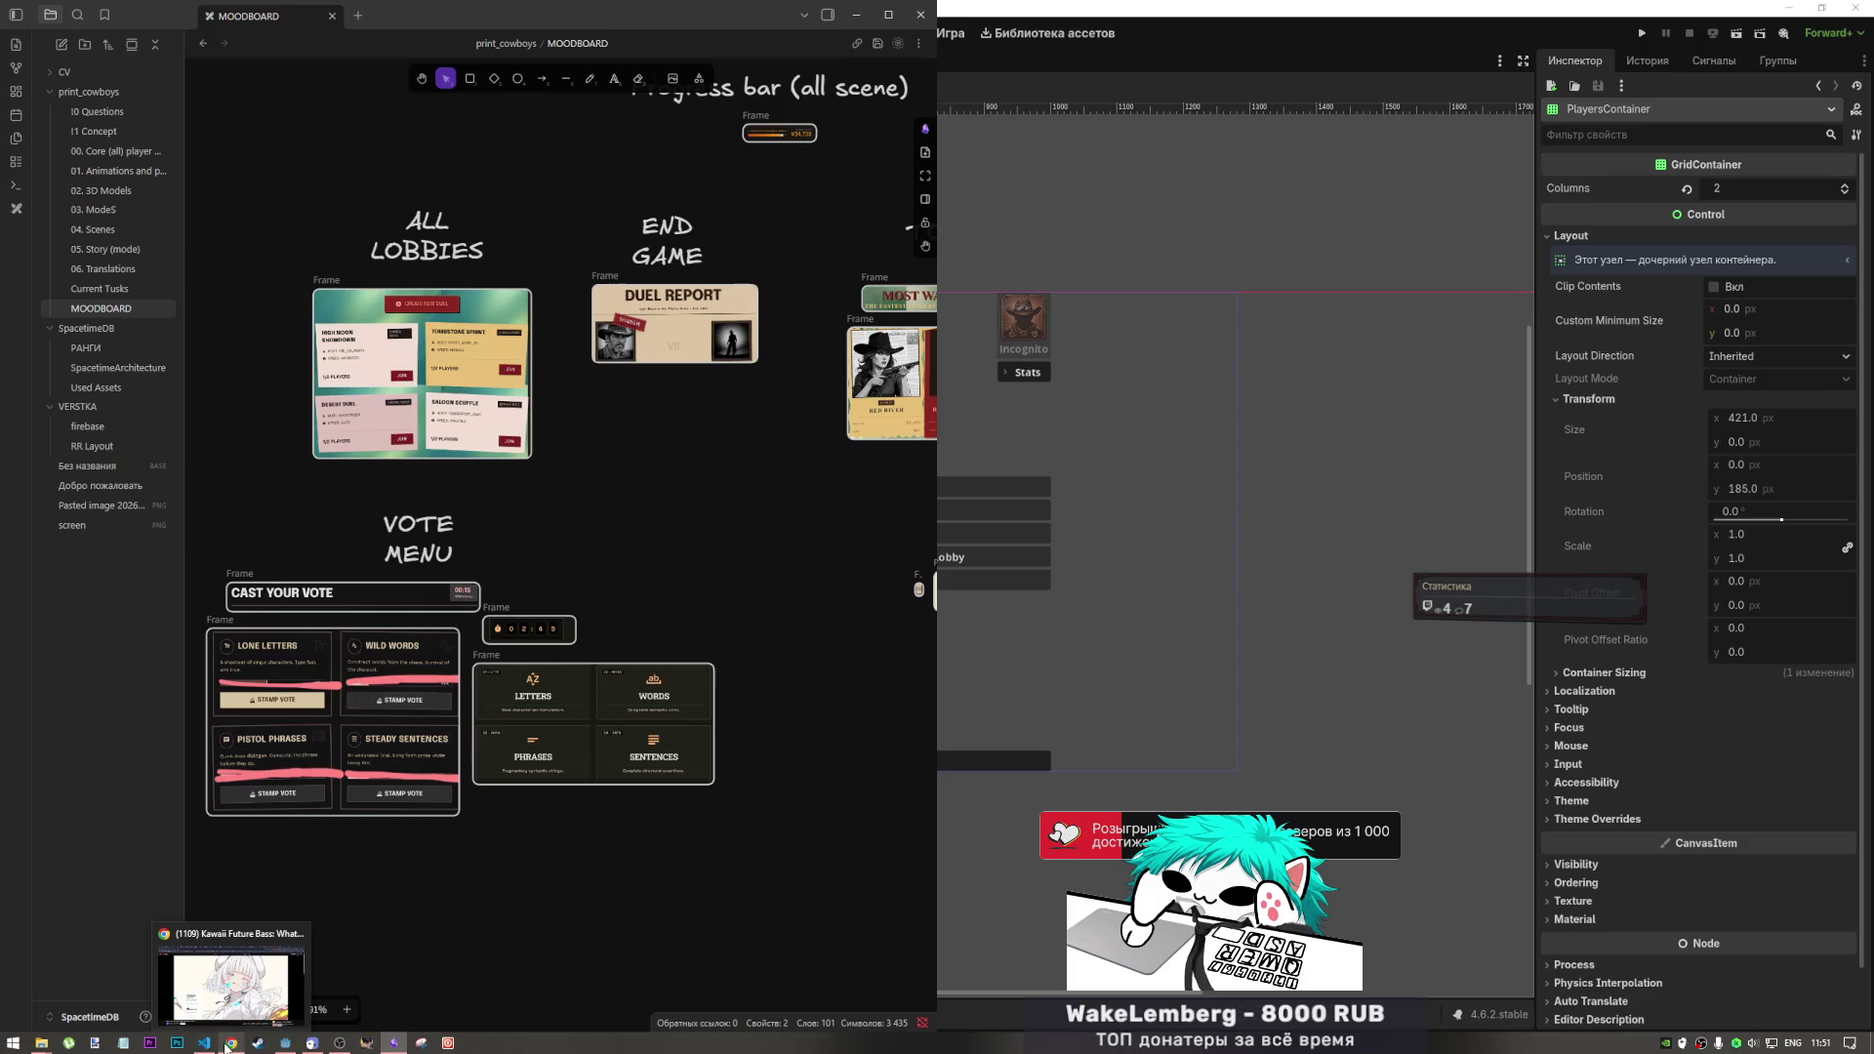
{"action": "left_click", "coordinate": [285, 1042]}
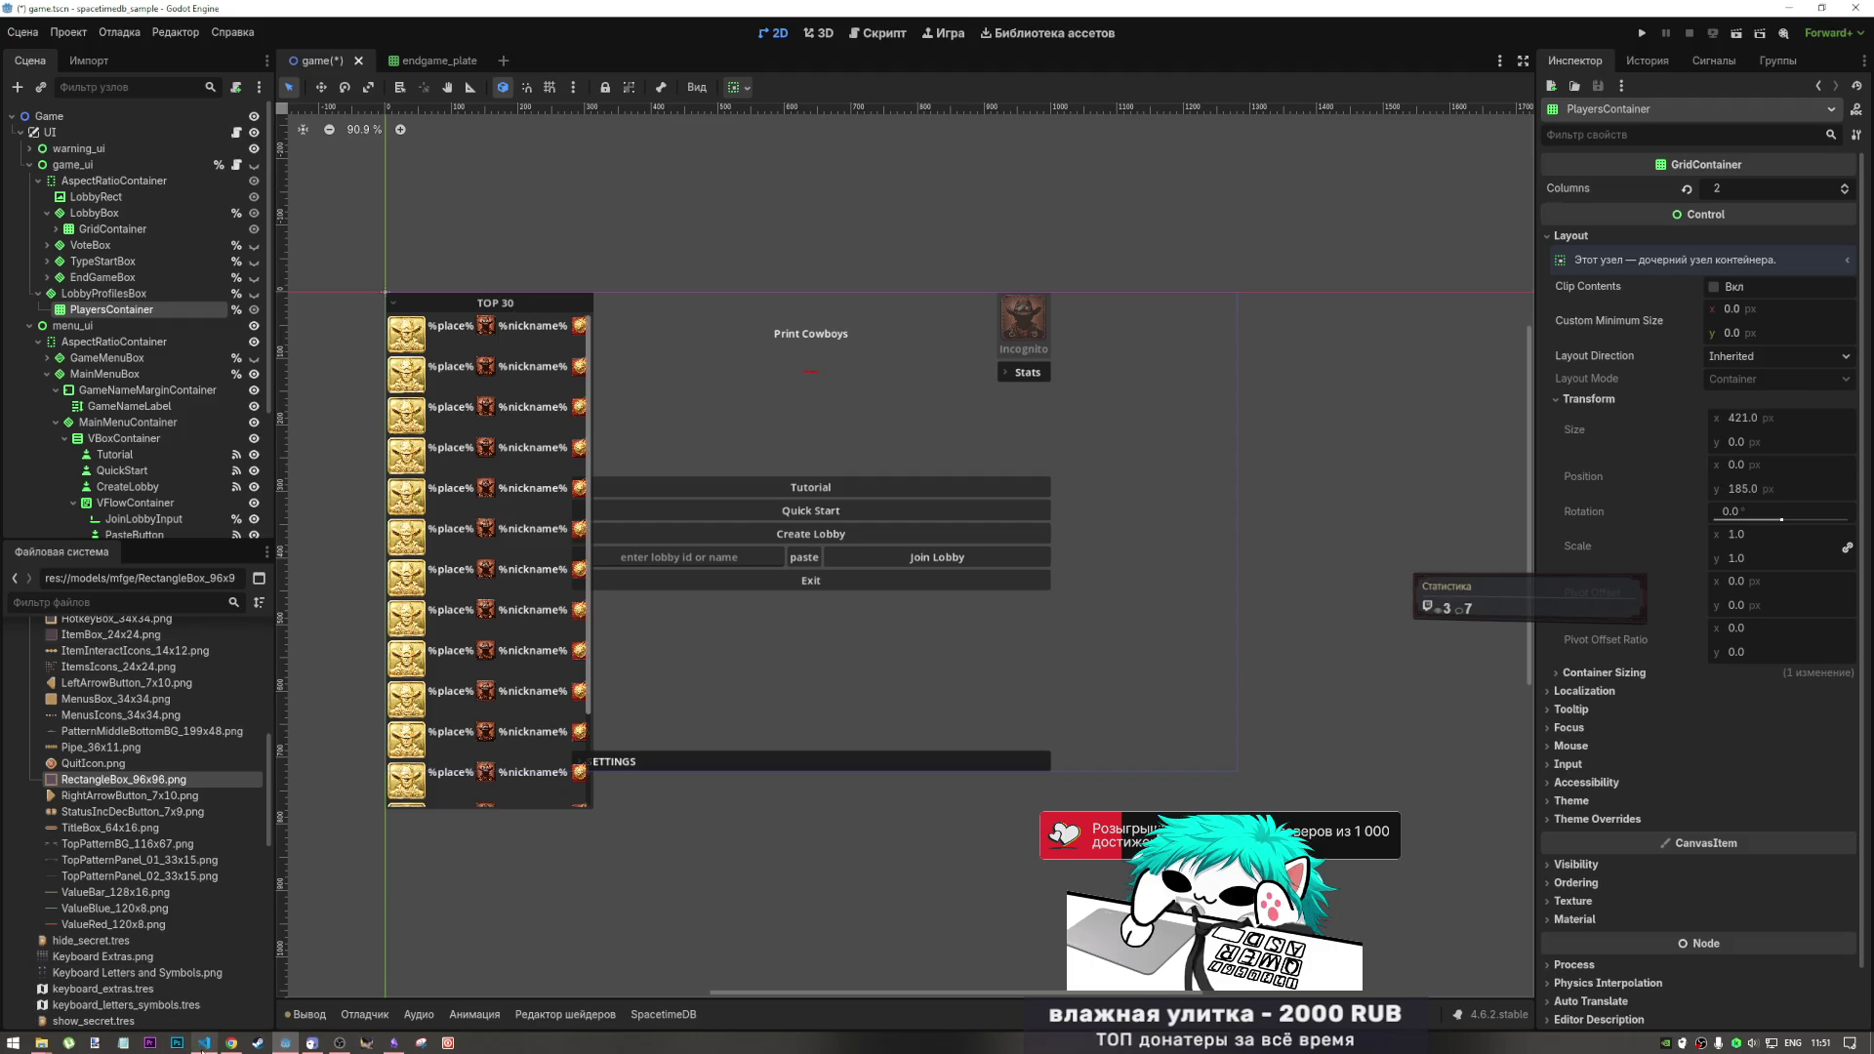
{"action": "mouse_move", "coordinate": [204, 1044]}
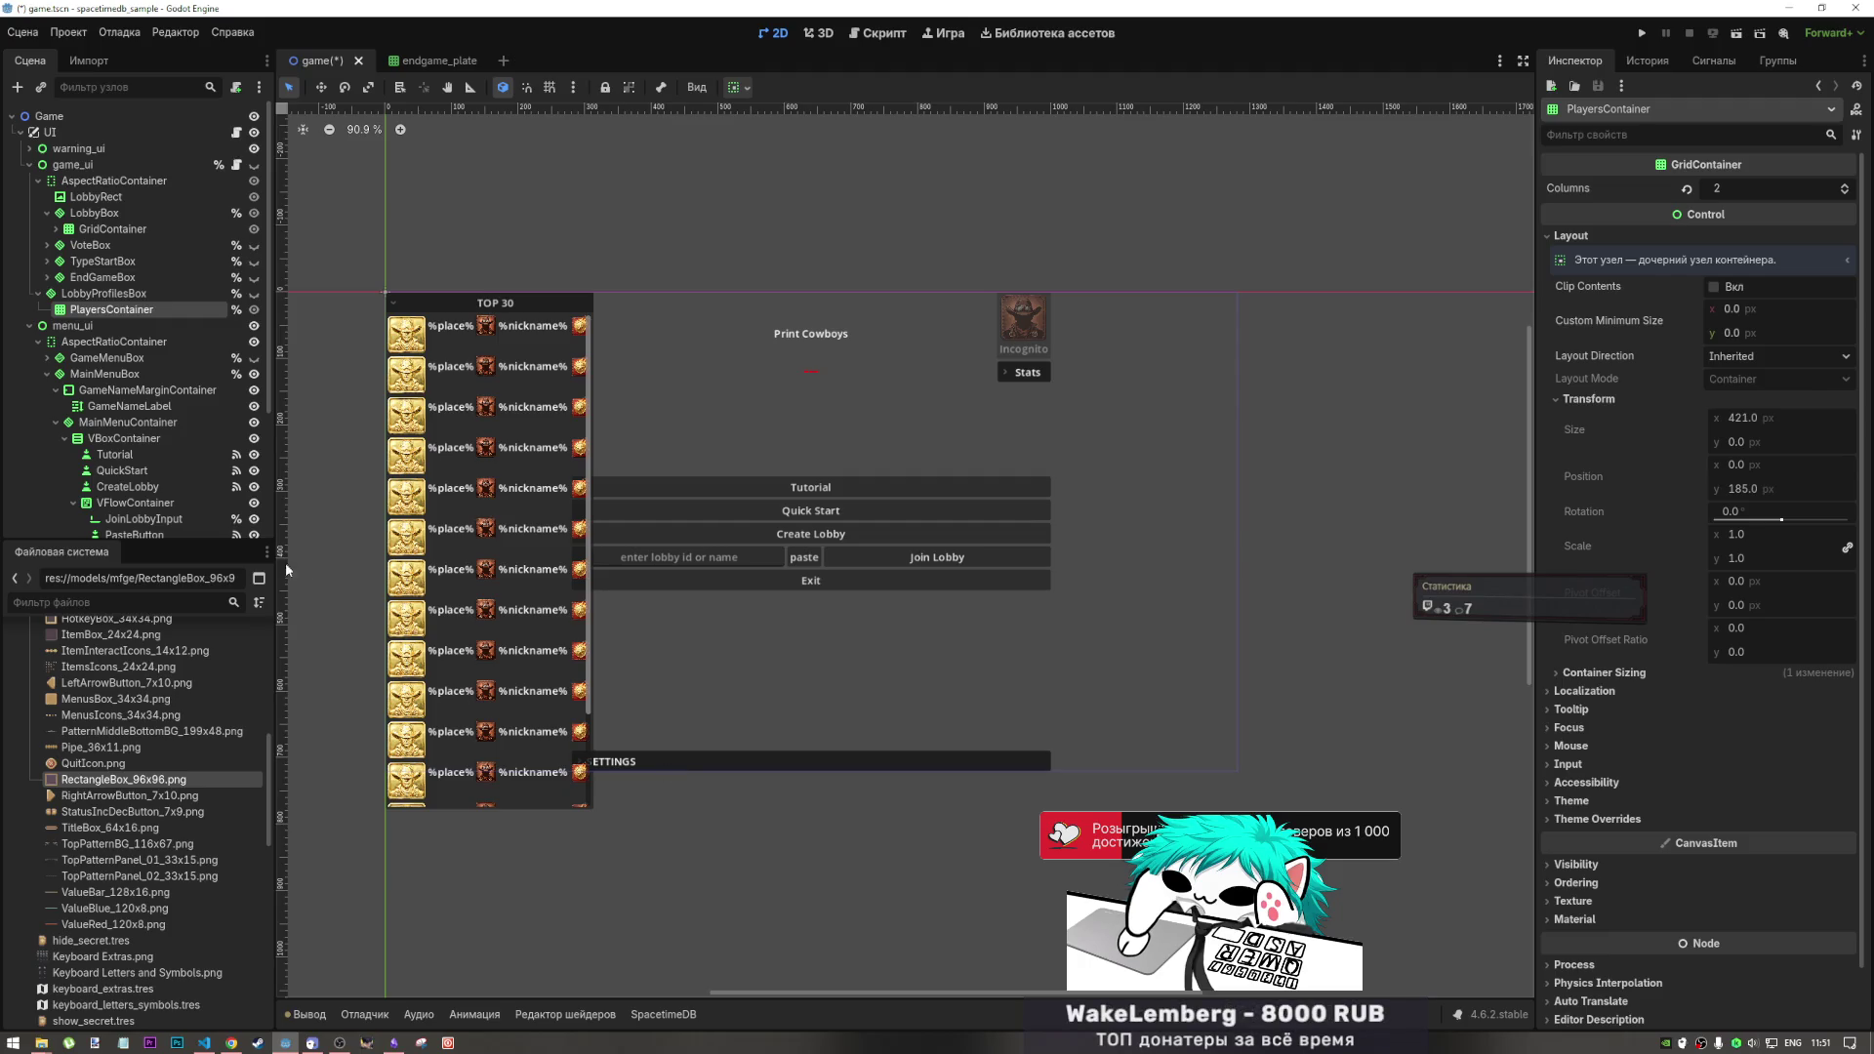
Step: Expand the Settings node, inspect TabContainer, Audio and Video, then return to the YouTube window
{"action": "scroll", "coordinate": [119, 462], "scroll_direction": "down", "scroll_amount": 4}
{"action": "left_click", "coordinate": [46, 490]}
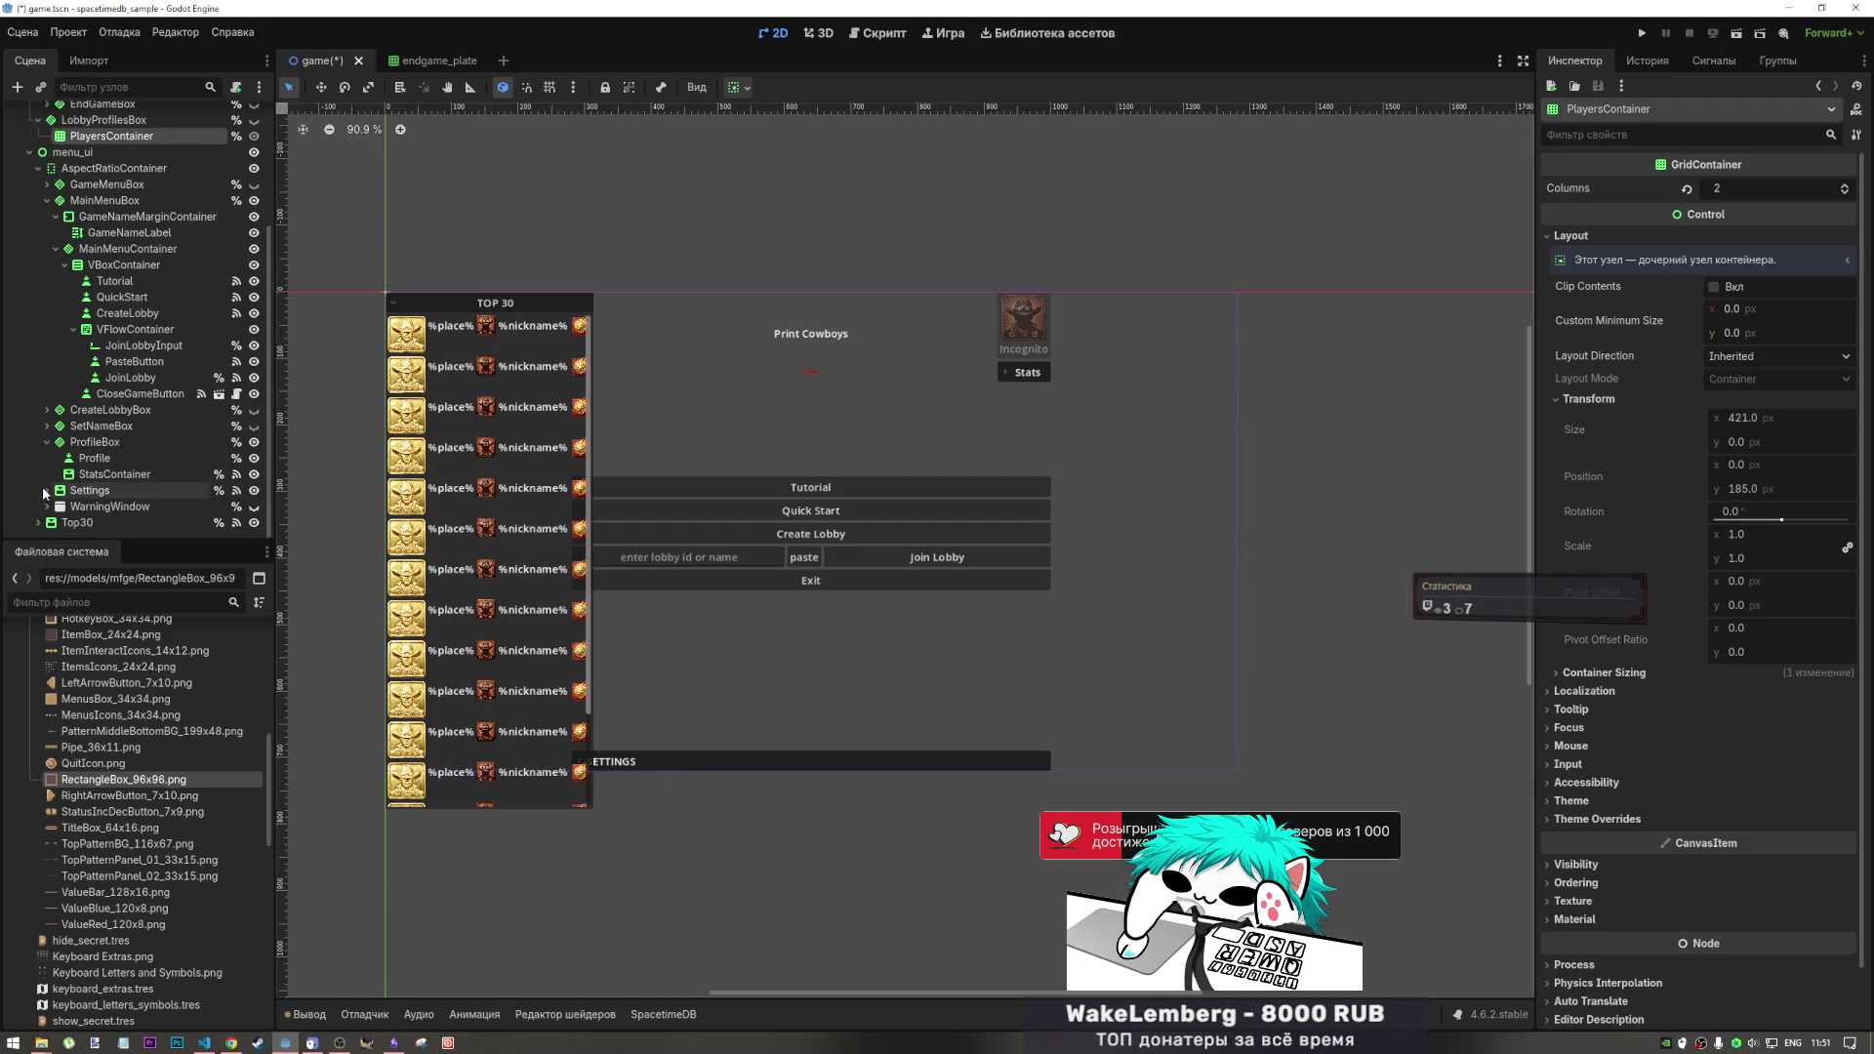
{"action": "scroll", "coordinate": [92, 459], "scroll_direction": "down", "scroll_amount": 3}
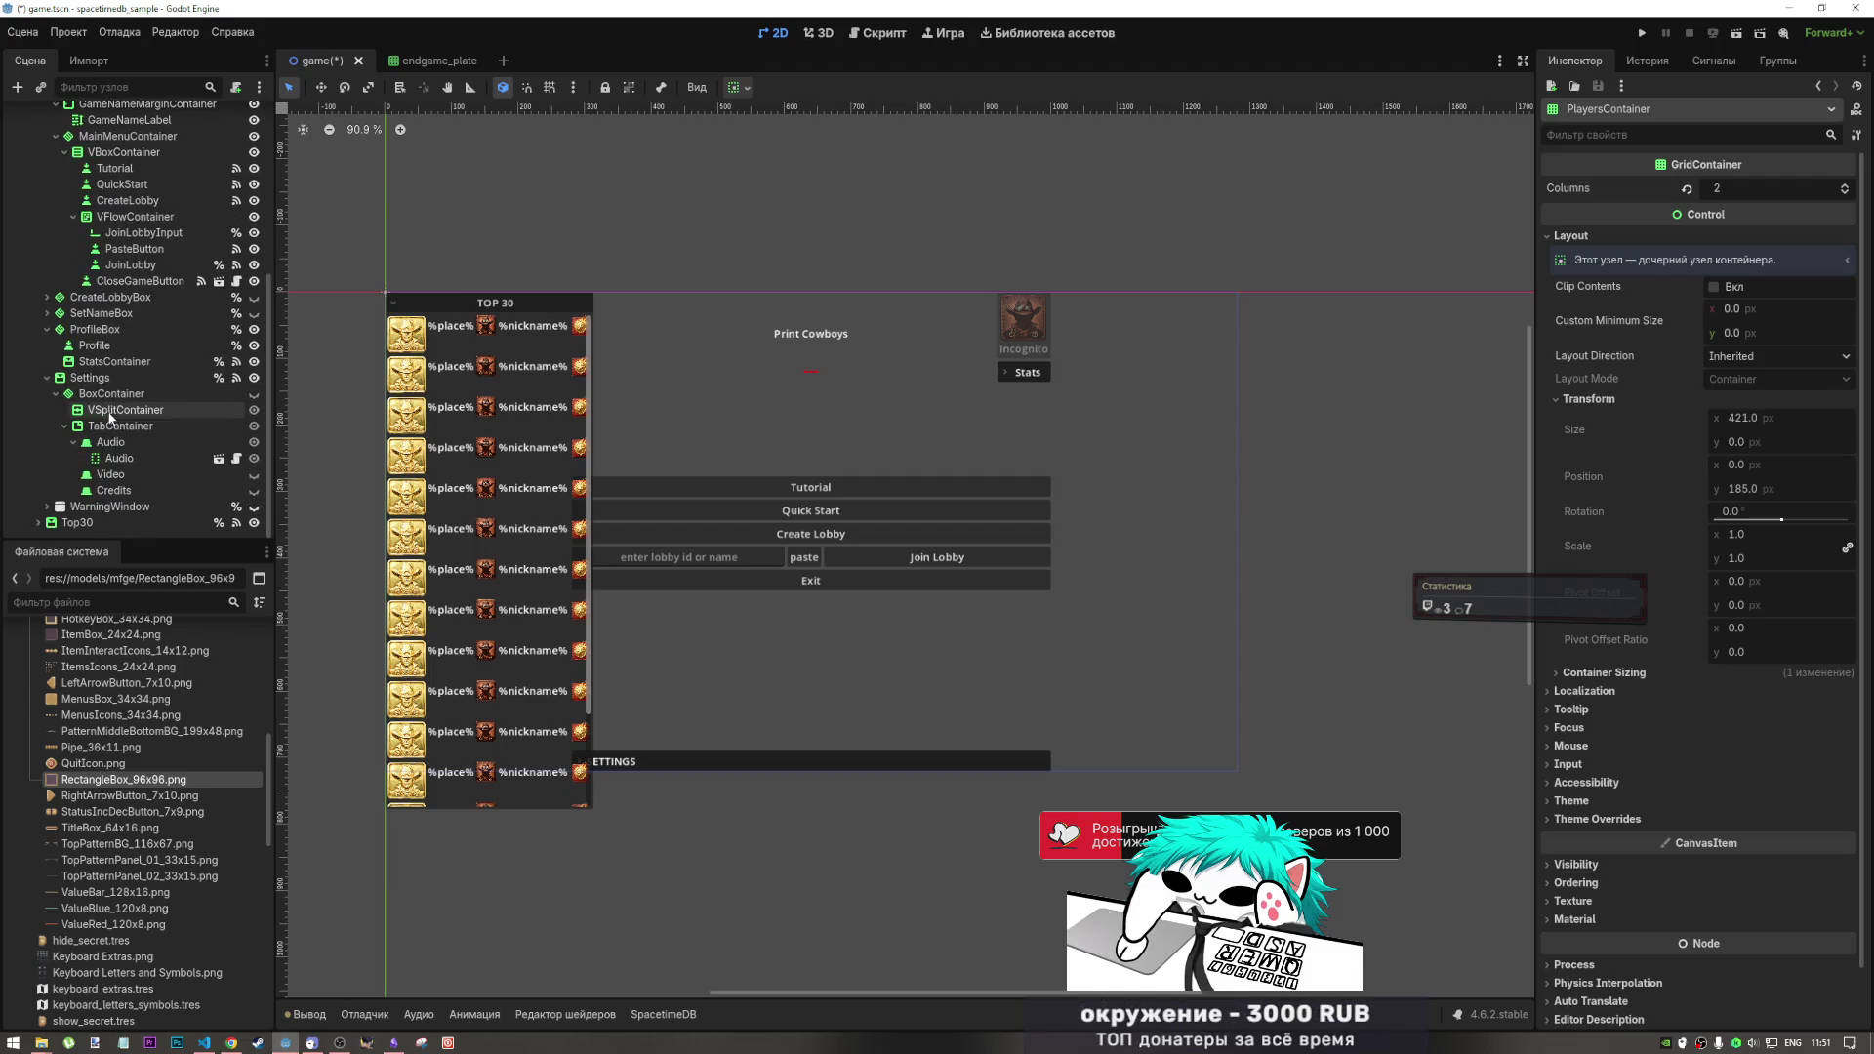
{"action": "left_click", "coordinate": [116, 426]}
{"action": "left_click", "coordinate": [115, 444]}
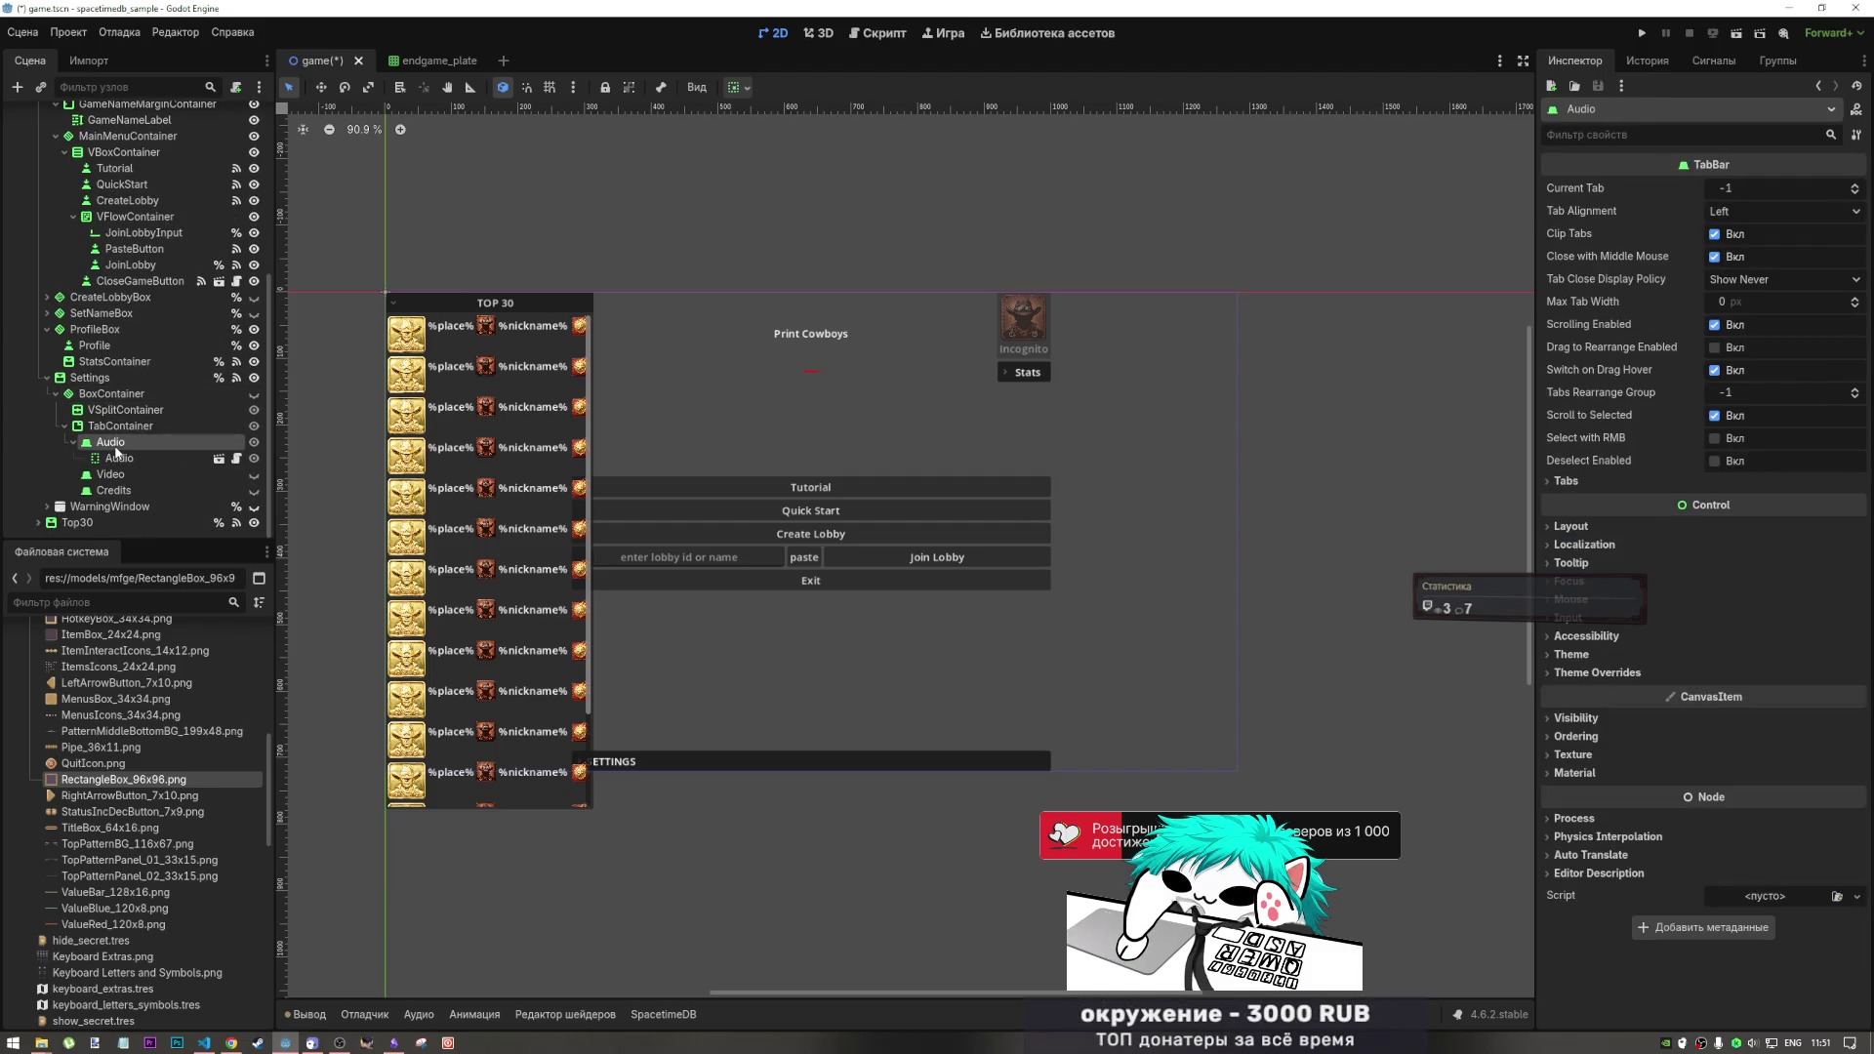
{"action": "left_click", "coordinate": [115, 474]}
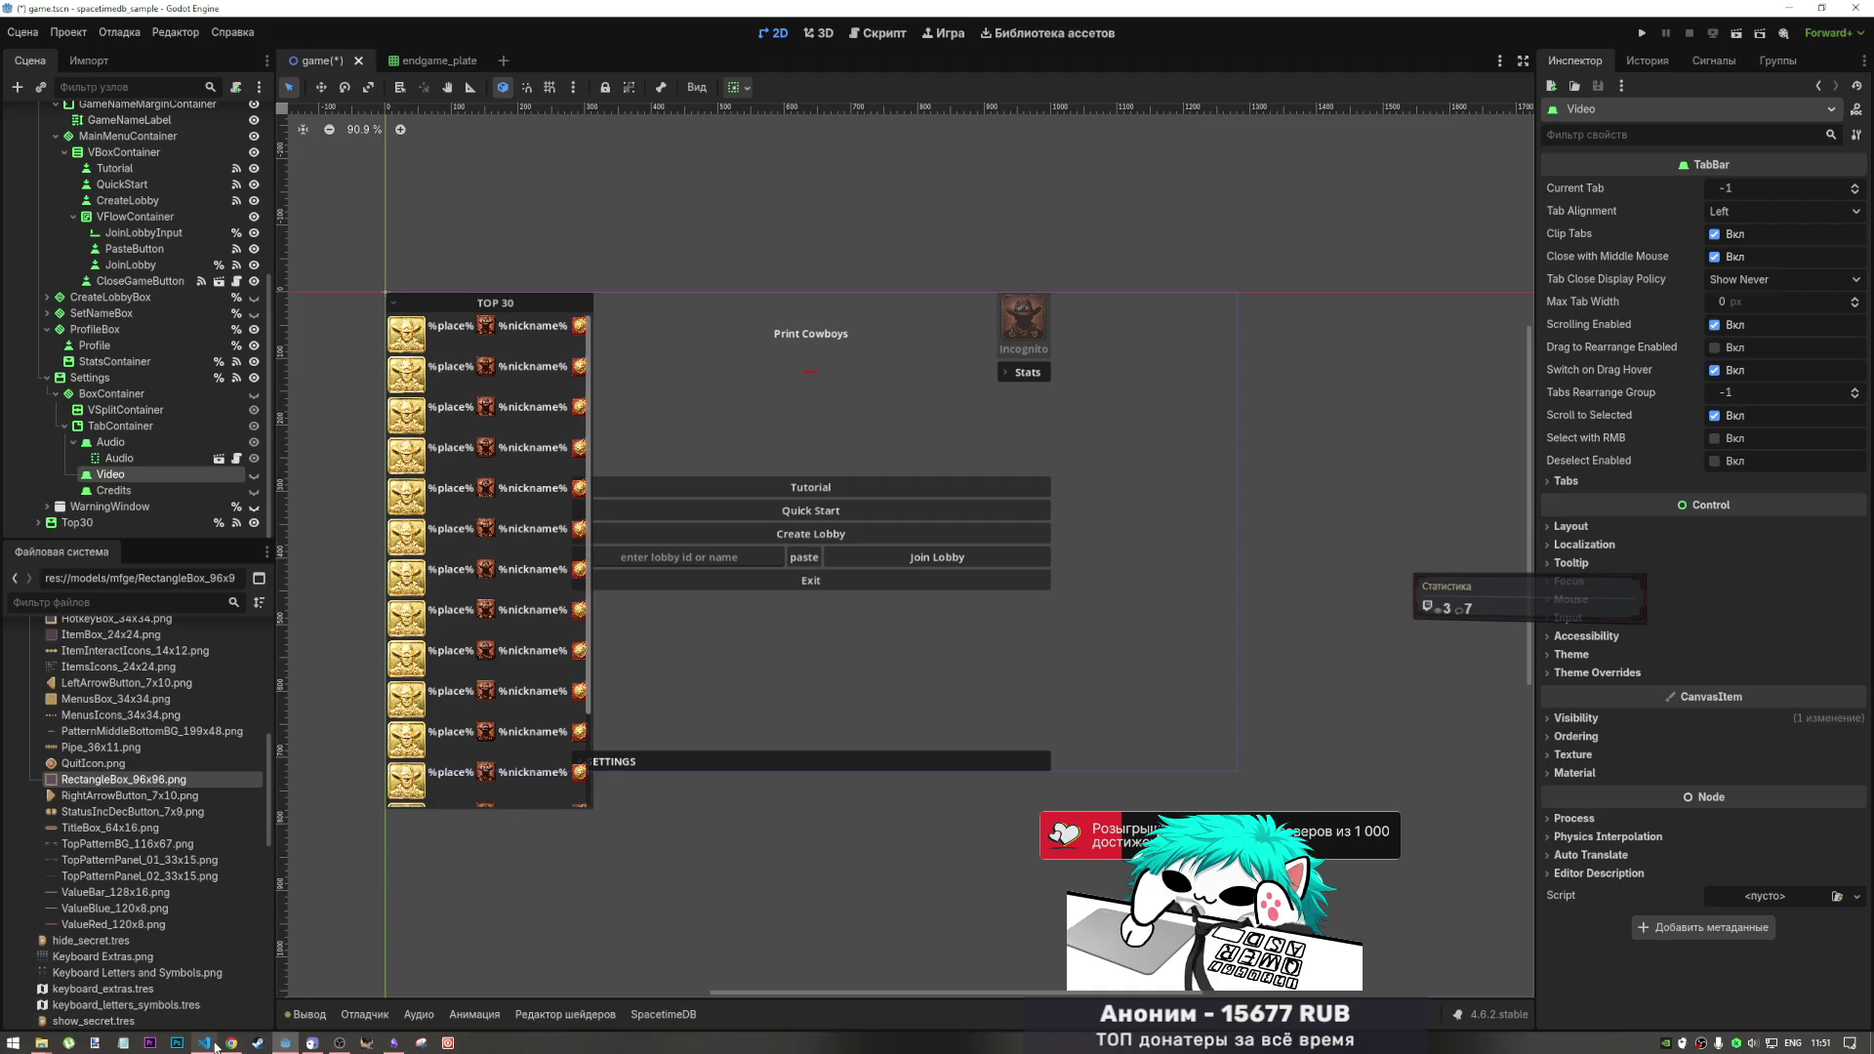
{"action": "mouse_move", "coordinate": [232, 1044]}
{"action": "left_click", "coordinate": [231, 966]}
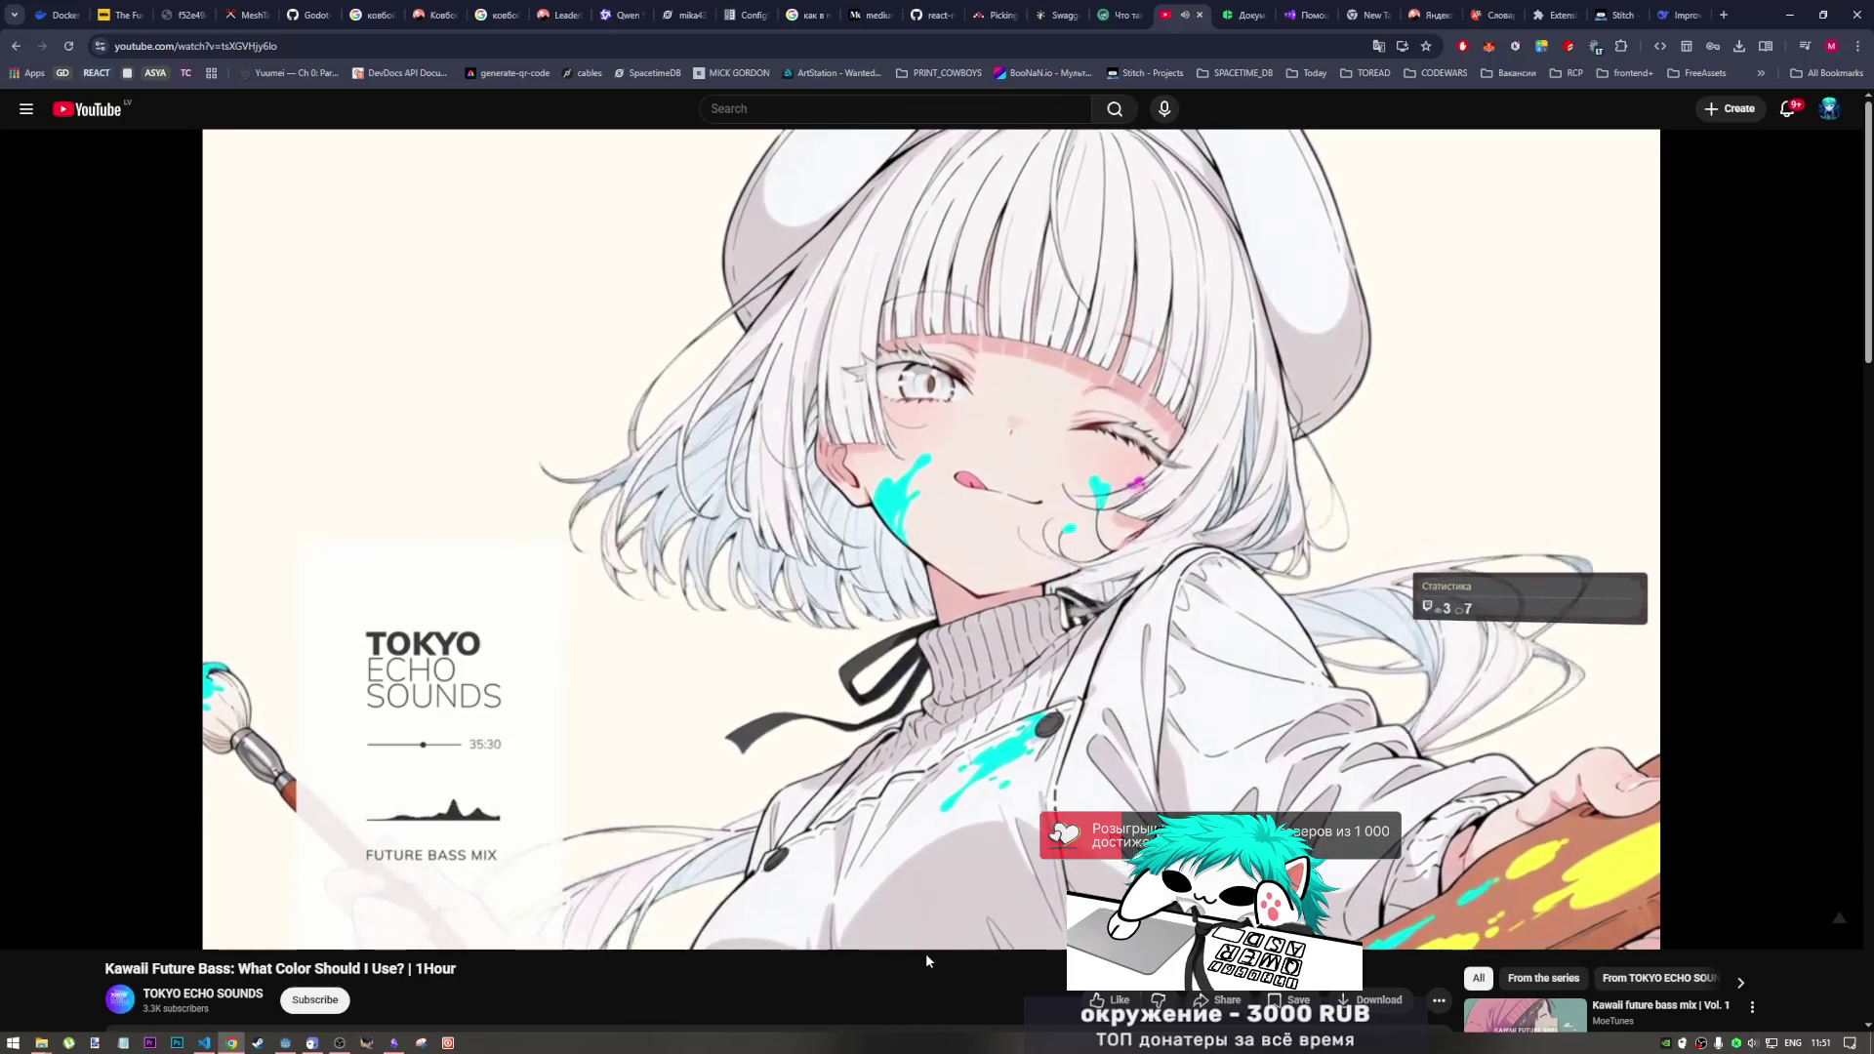
Step: Leave the YouTube music video for the Print Cowboys Showdown Stitch canvas
{"action": "left_click", "coordinate": [340, 1042]}
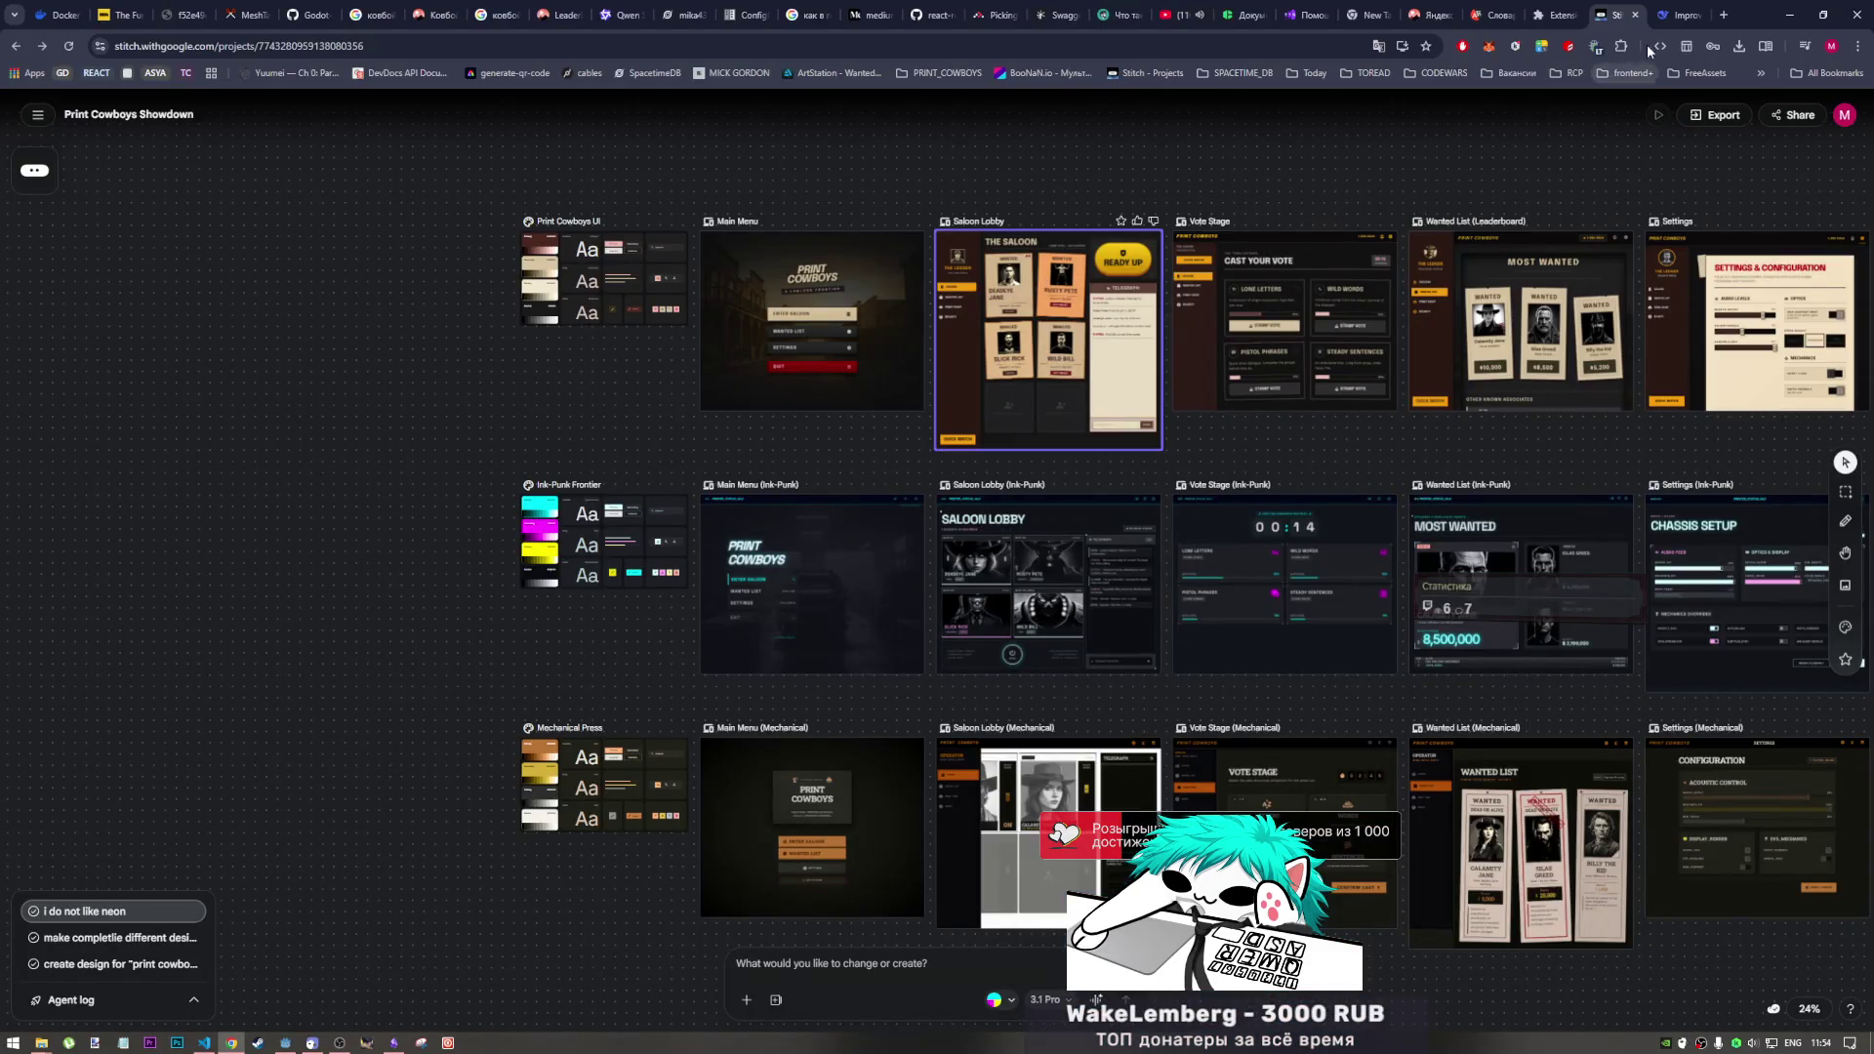
Step: Close the Improve UI Design Prompt chat tab and pan the Stitch canvas across style variants
{"action": "left_click", "coordinate": [1695, 21]}
{"action": "left_click", "coordinate": [1697, 16]}
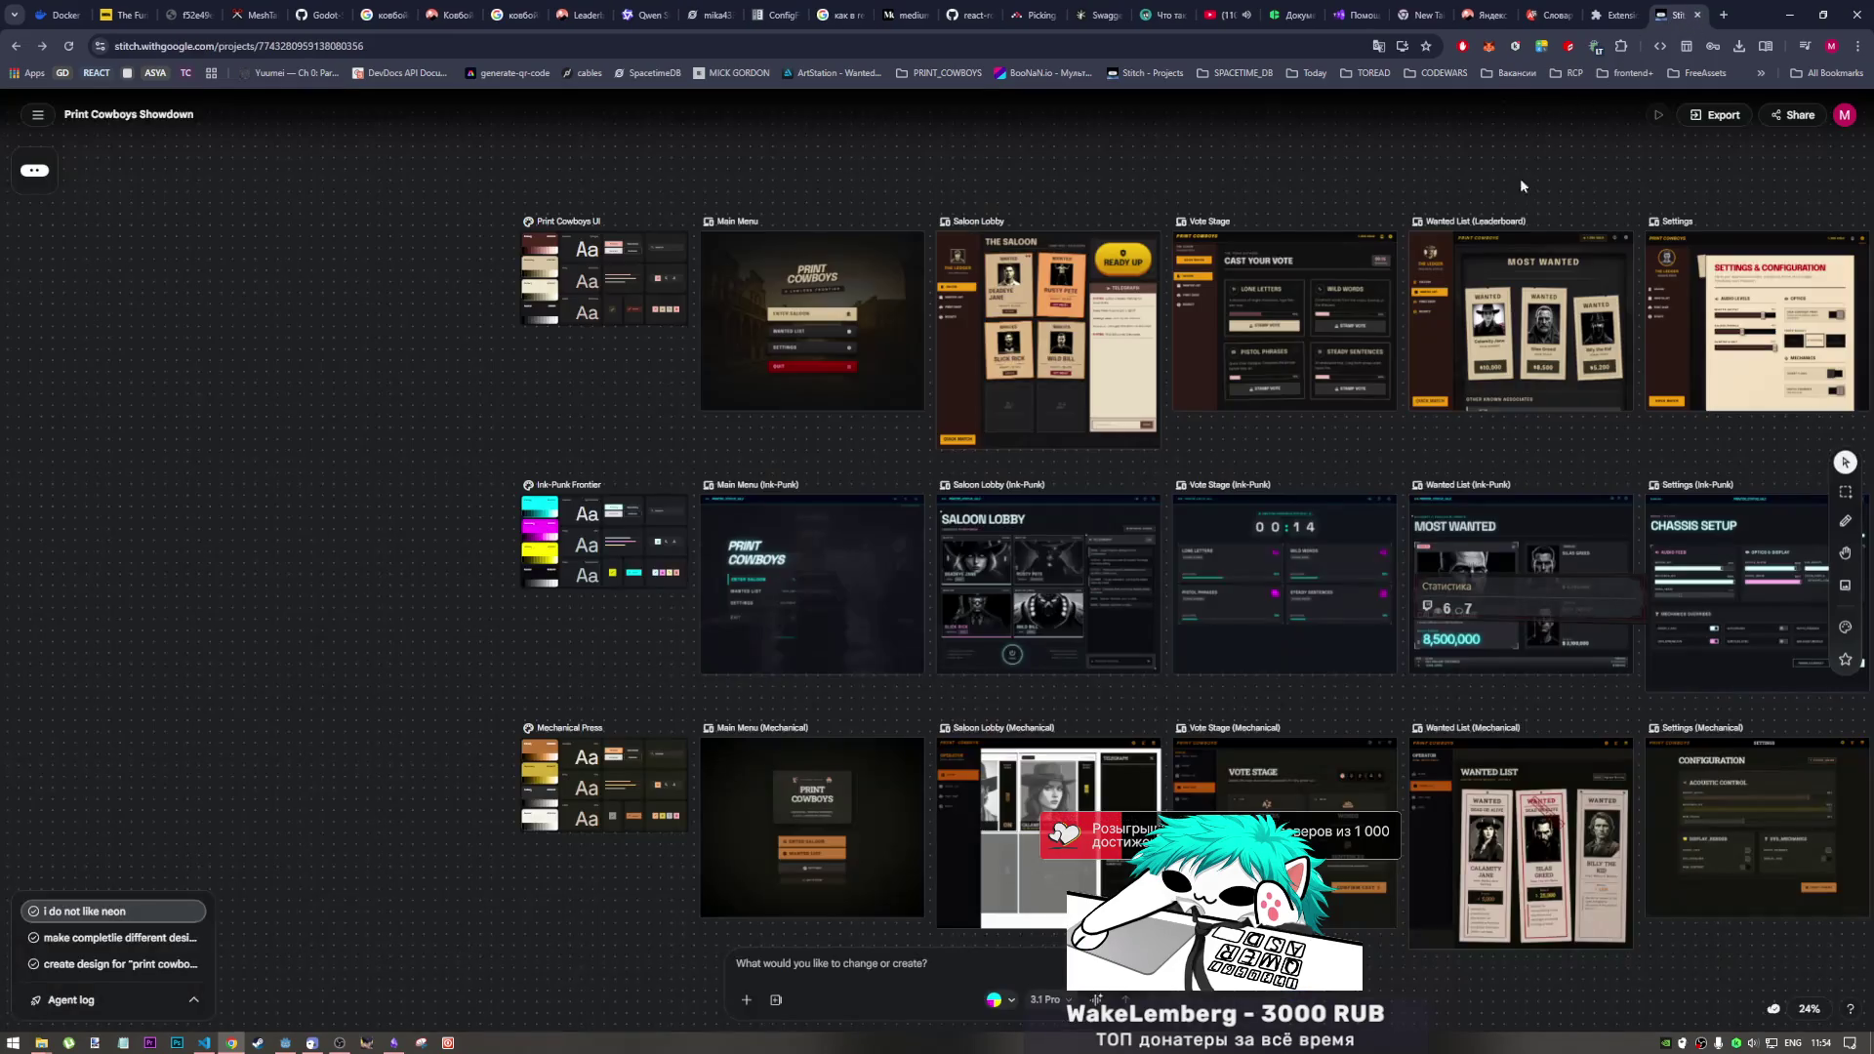
{"action": "left_click_drag", "start_coordinate": [984, 404], "coordinate": [685, 250]}
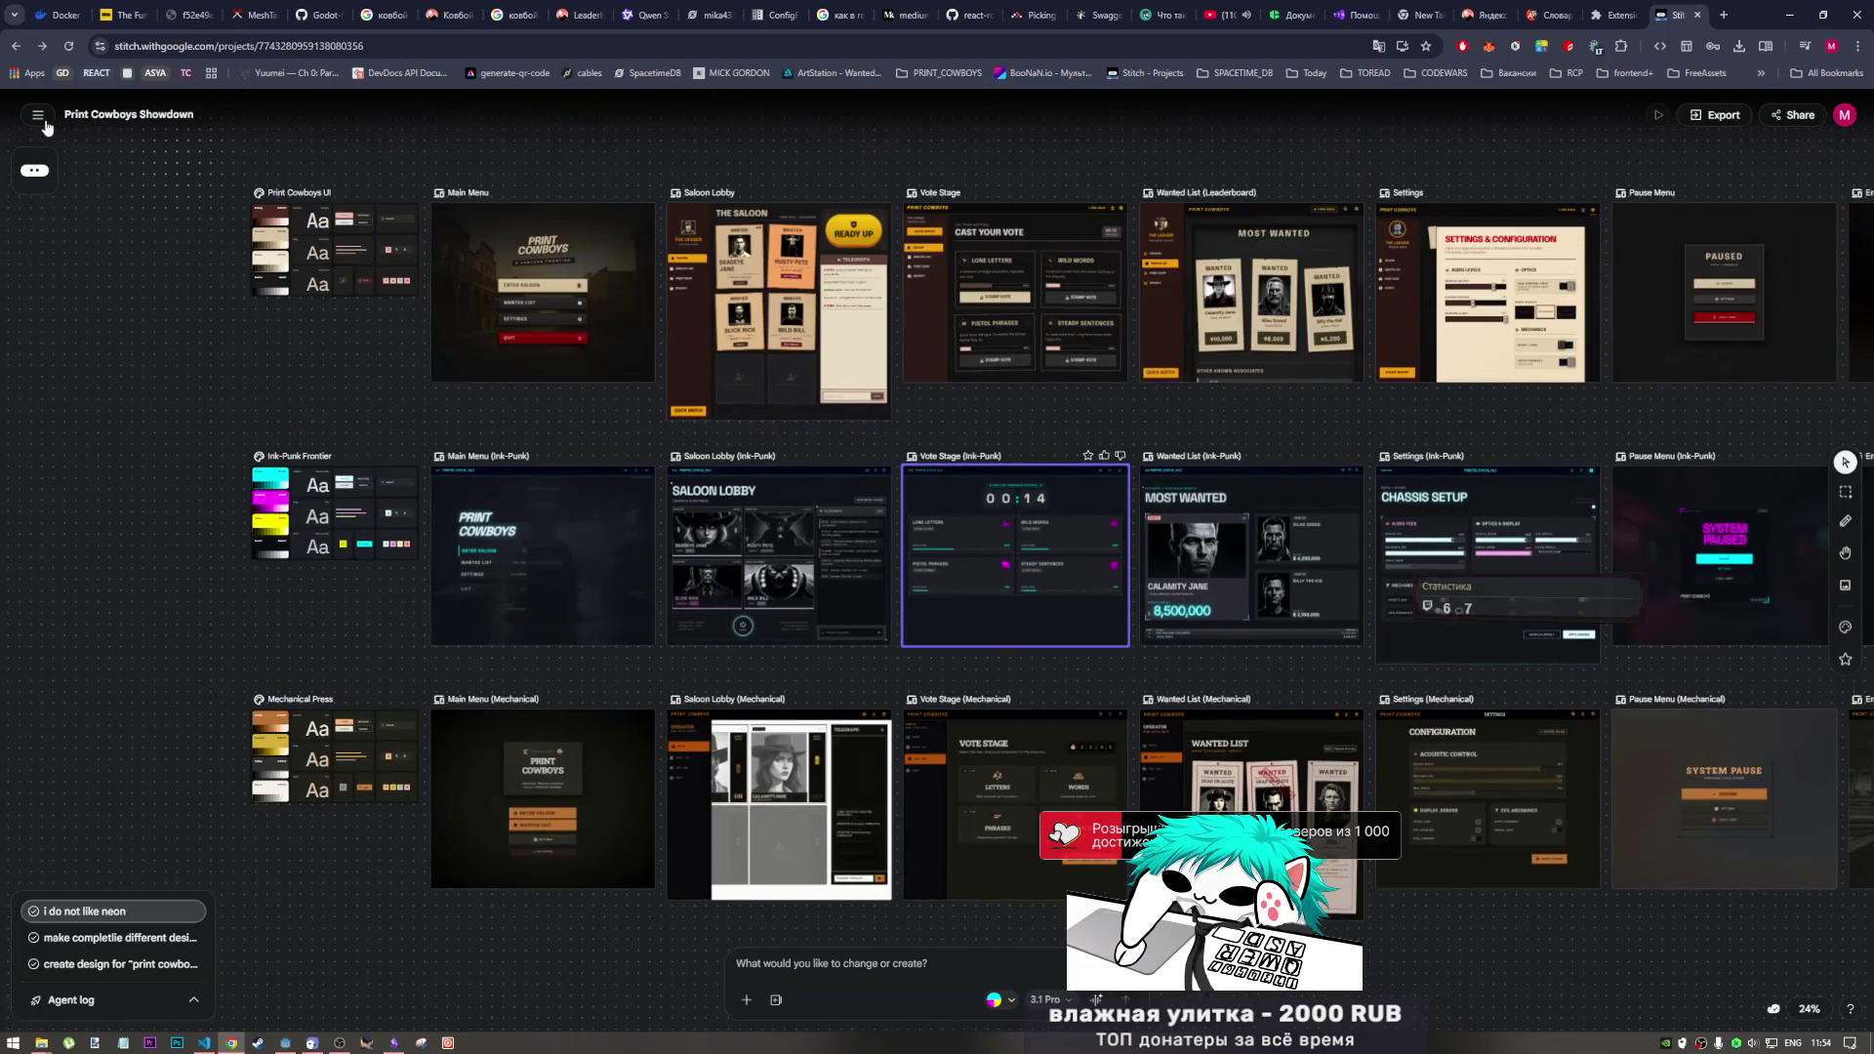
Step: Leave the project for the all-projects page, then bring VS Code forward
{"action": "left_click", "coordinate": [39, 115]}
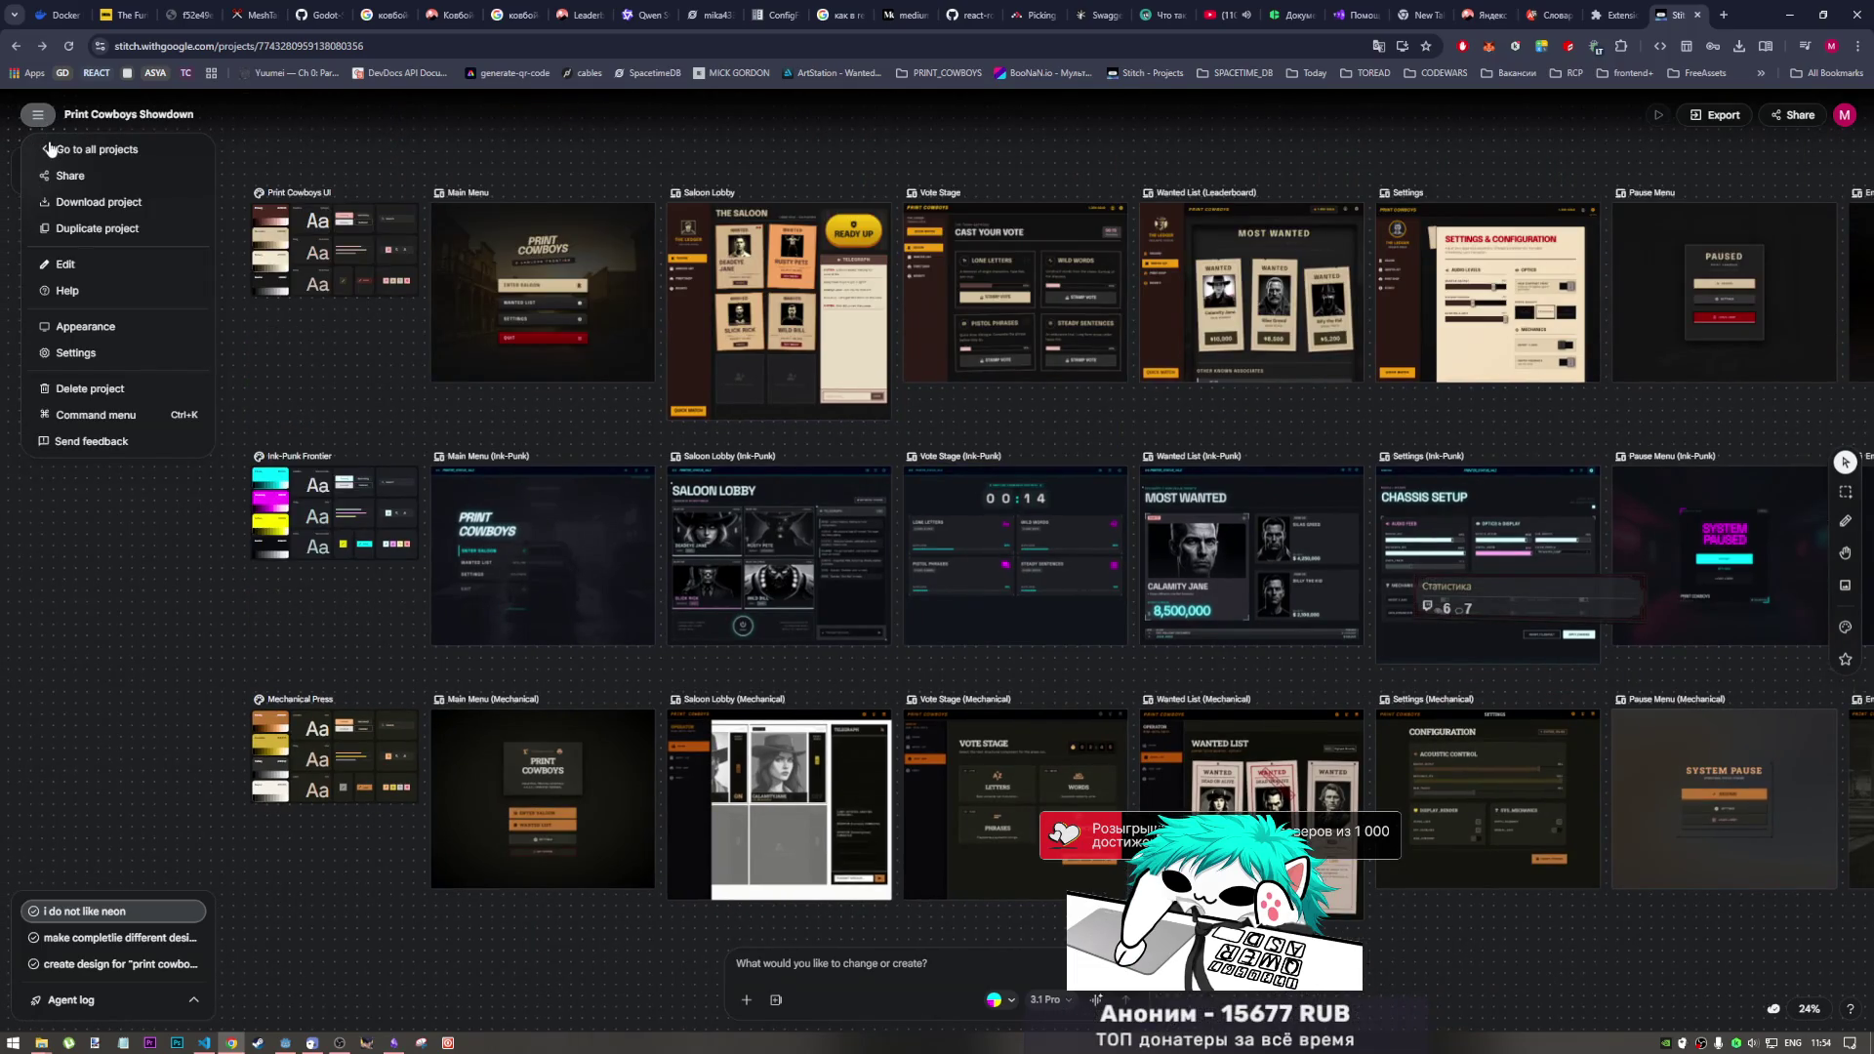
{"action": "left_click", "coordinate": [51, 149]}
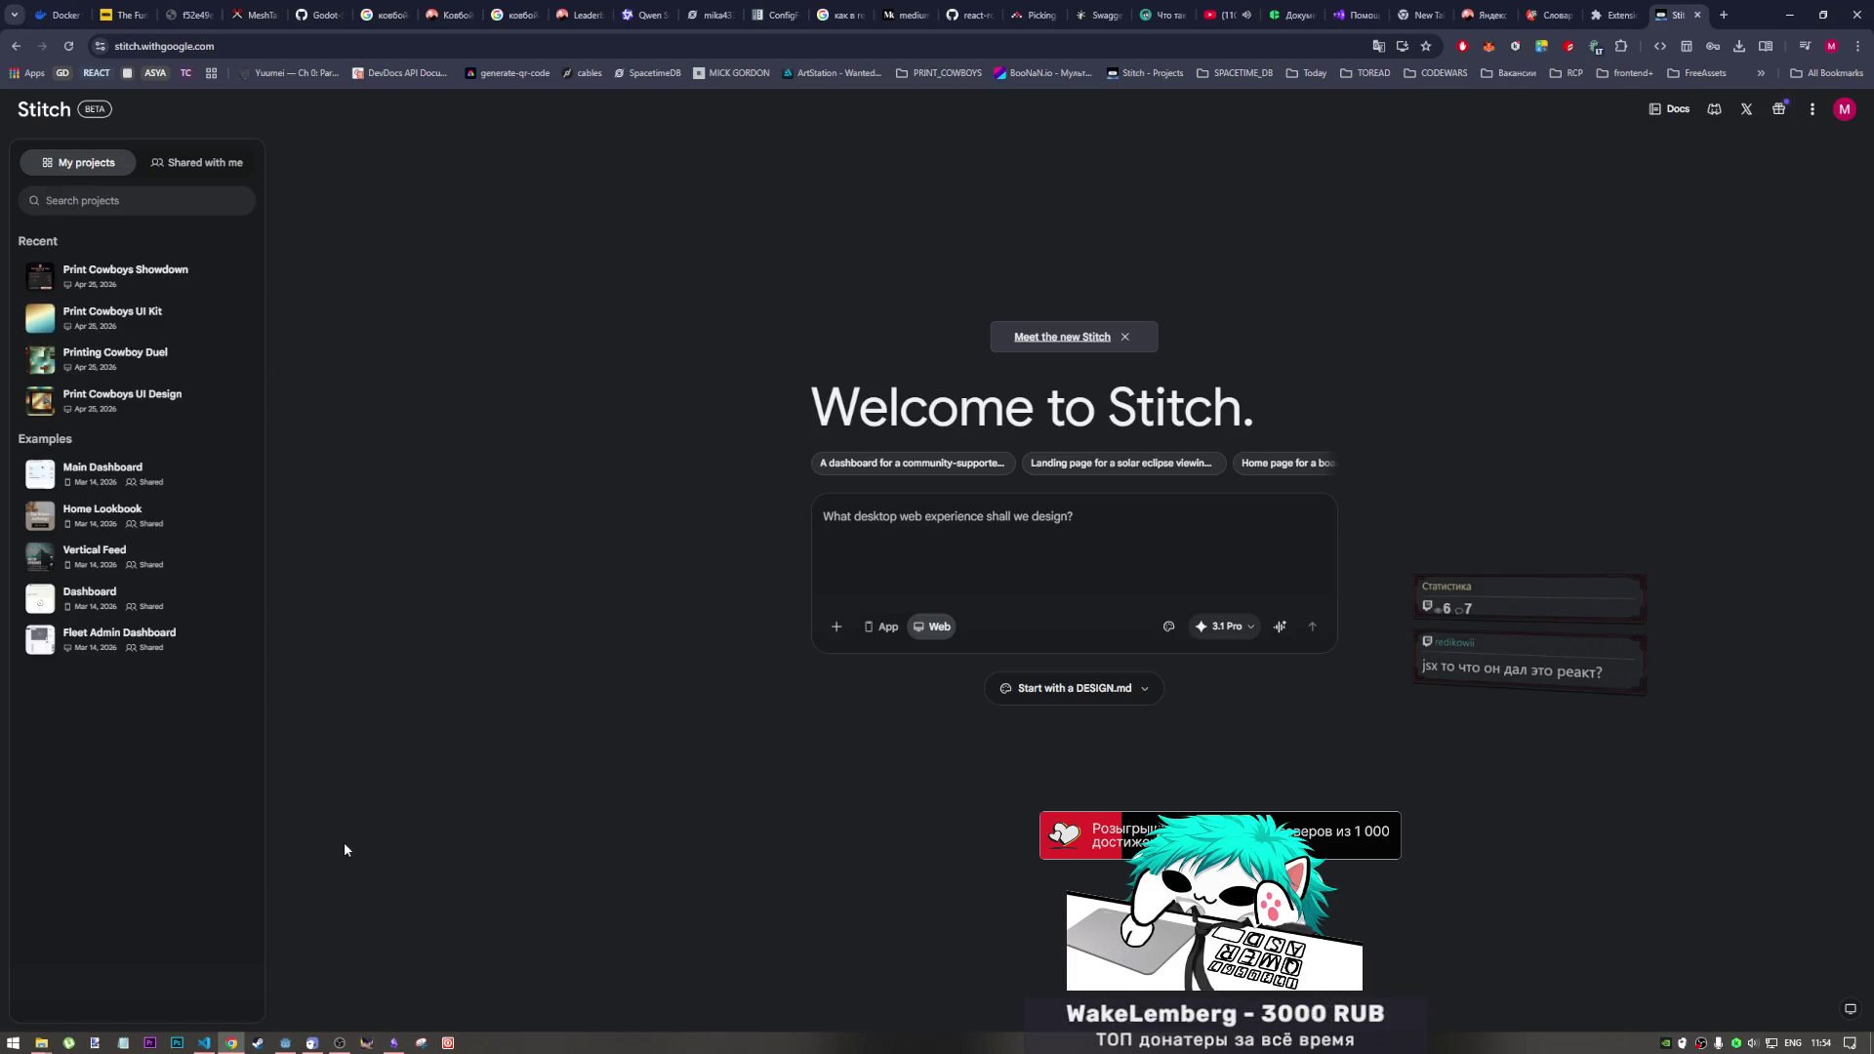
{"action": "left_click", "coordinate": [41, 1043]}
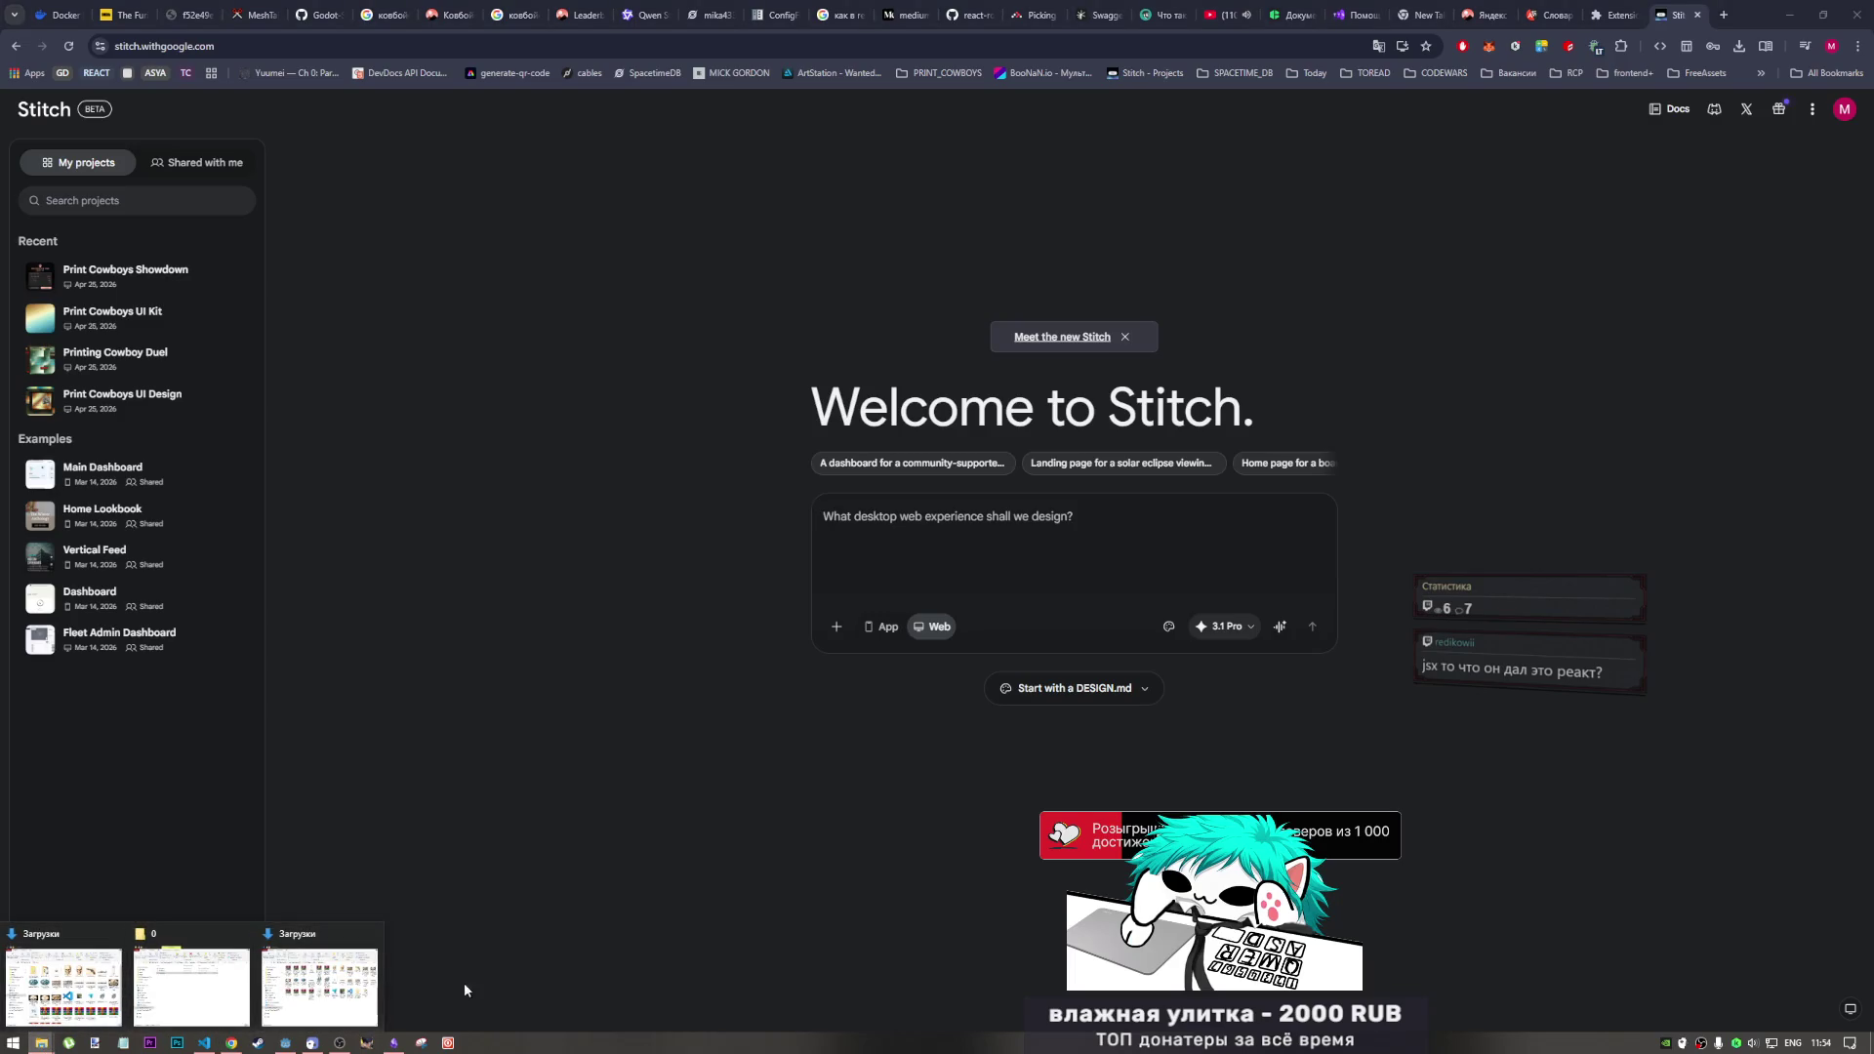
{"action": "left_click", "coordinate": [204, 1043]}
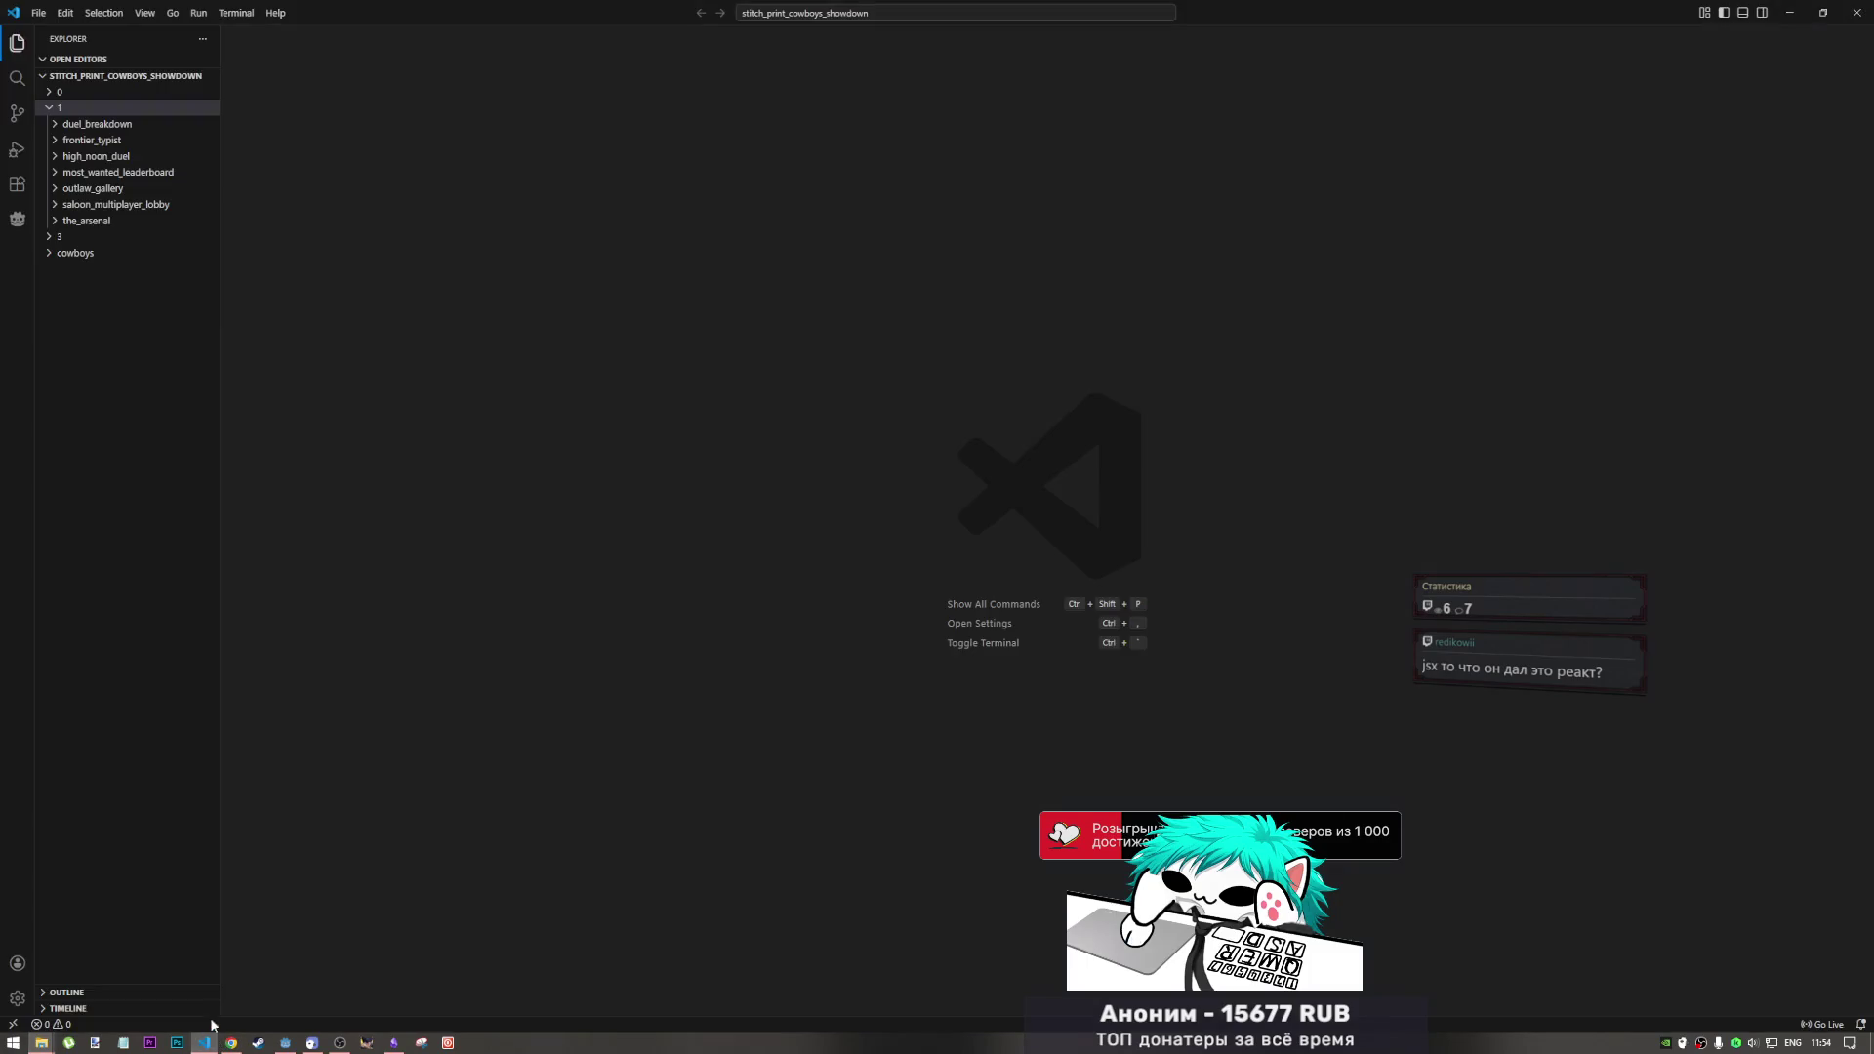
Step: Expand folder 3 and peek into the end_game, main_menu and pause_menu folders
{"action": "left_click", "coordinate": [50, 238]}
{"action": "left_click", "coordinate": [54, 254]}
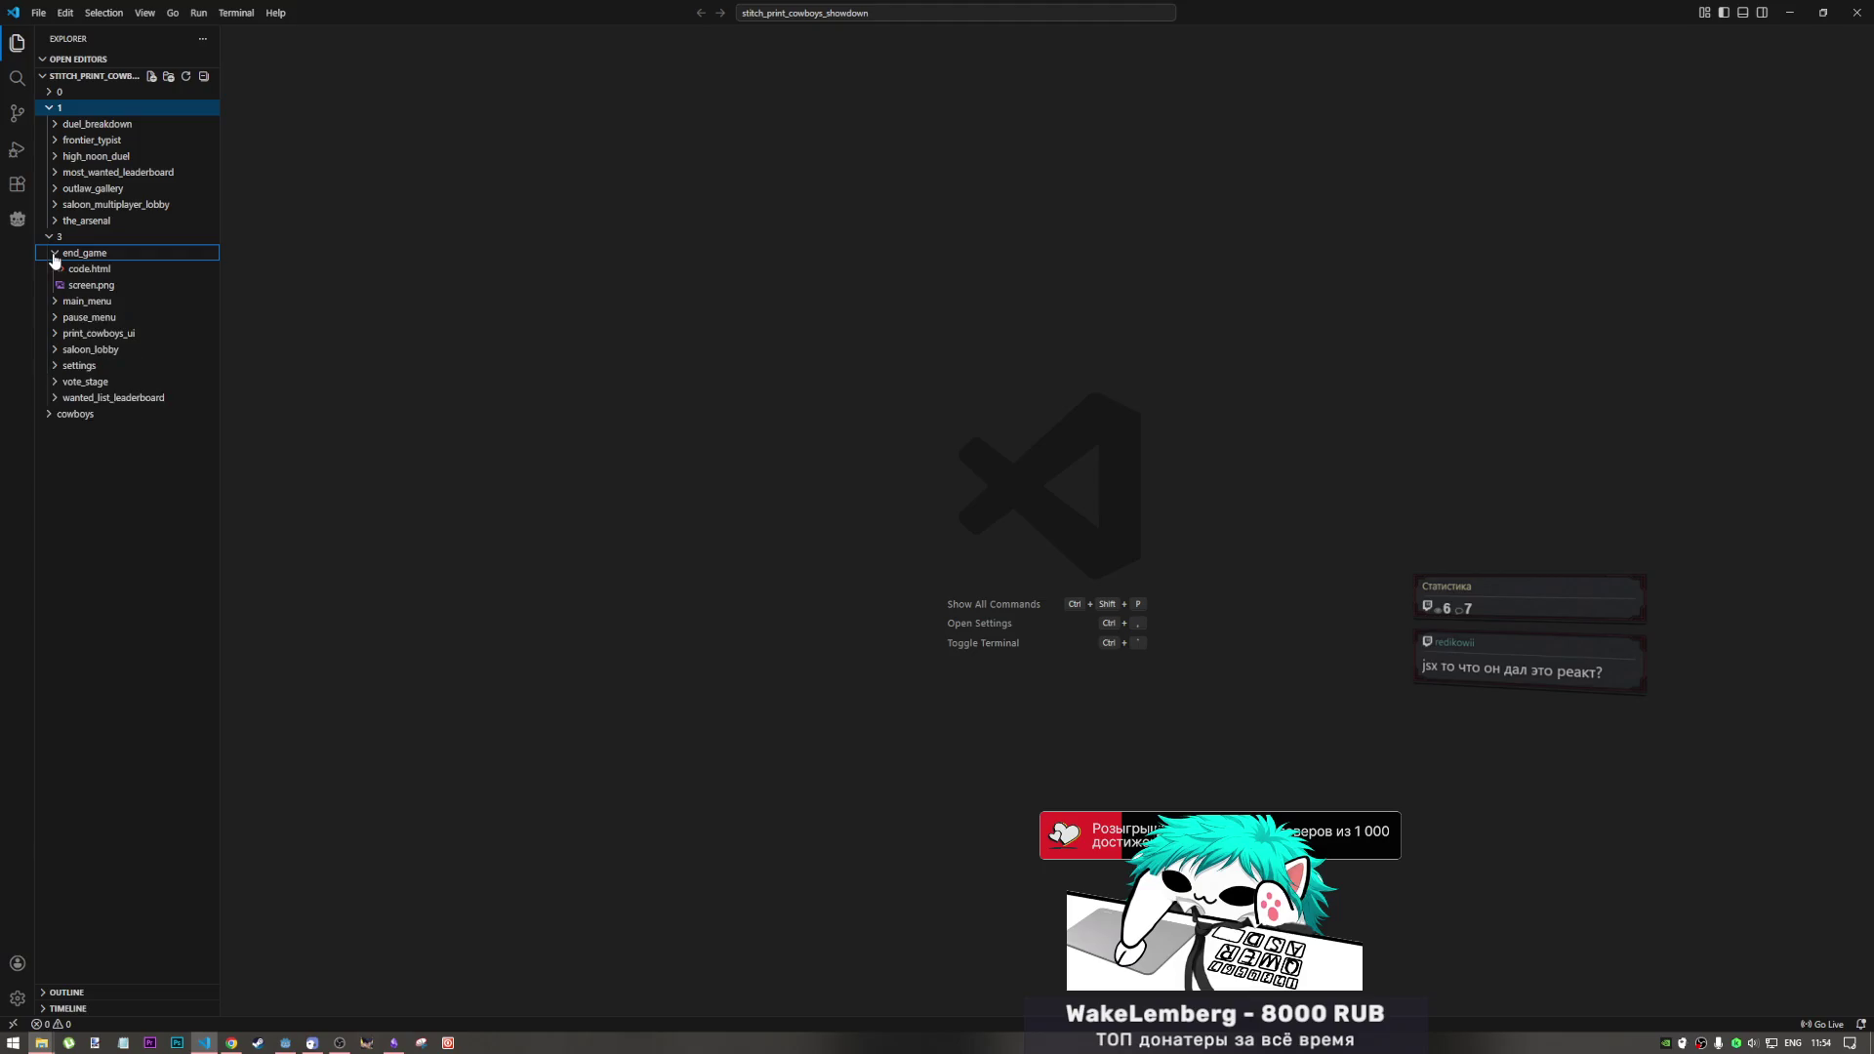
{"action": "left_click", "coordinate": [55, 256]}
{"action": "left_click", "coordinate": [55, 271]}
{"action": "left_click", "coordinate": [56, 270]}
{"action": "left_click", "coordinate": [59, 285]}
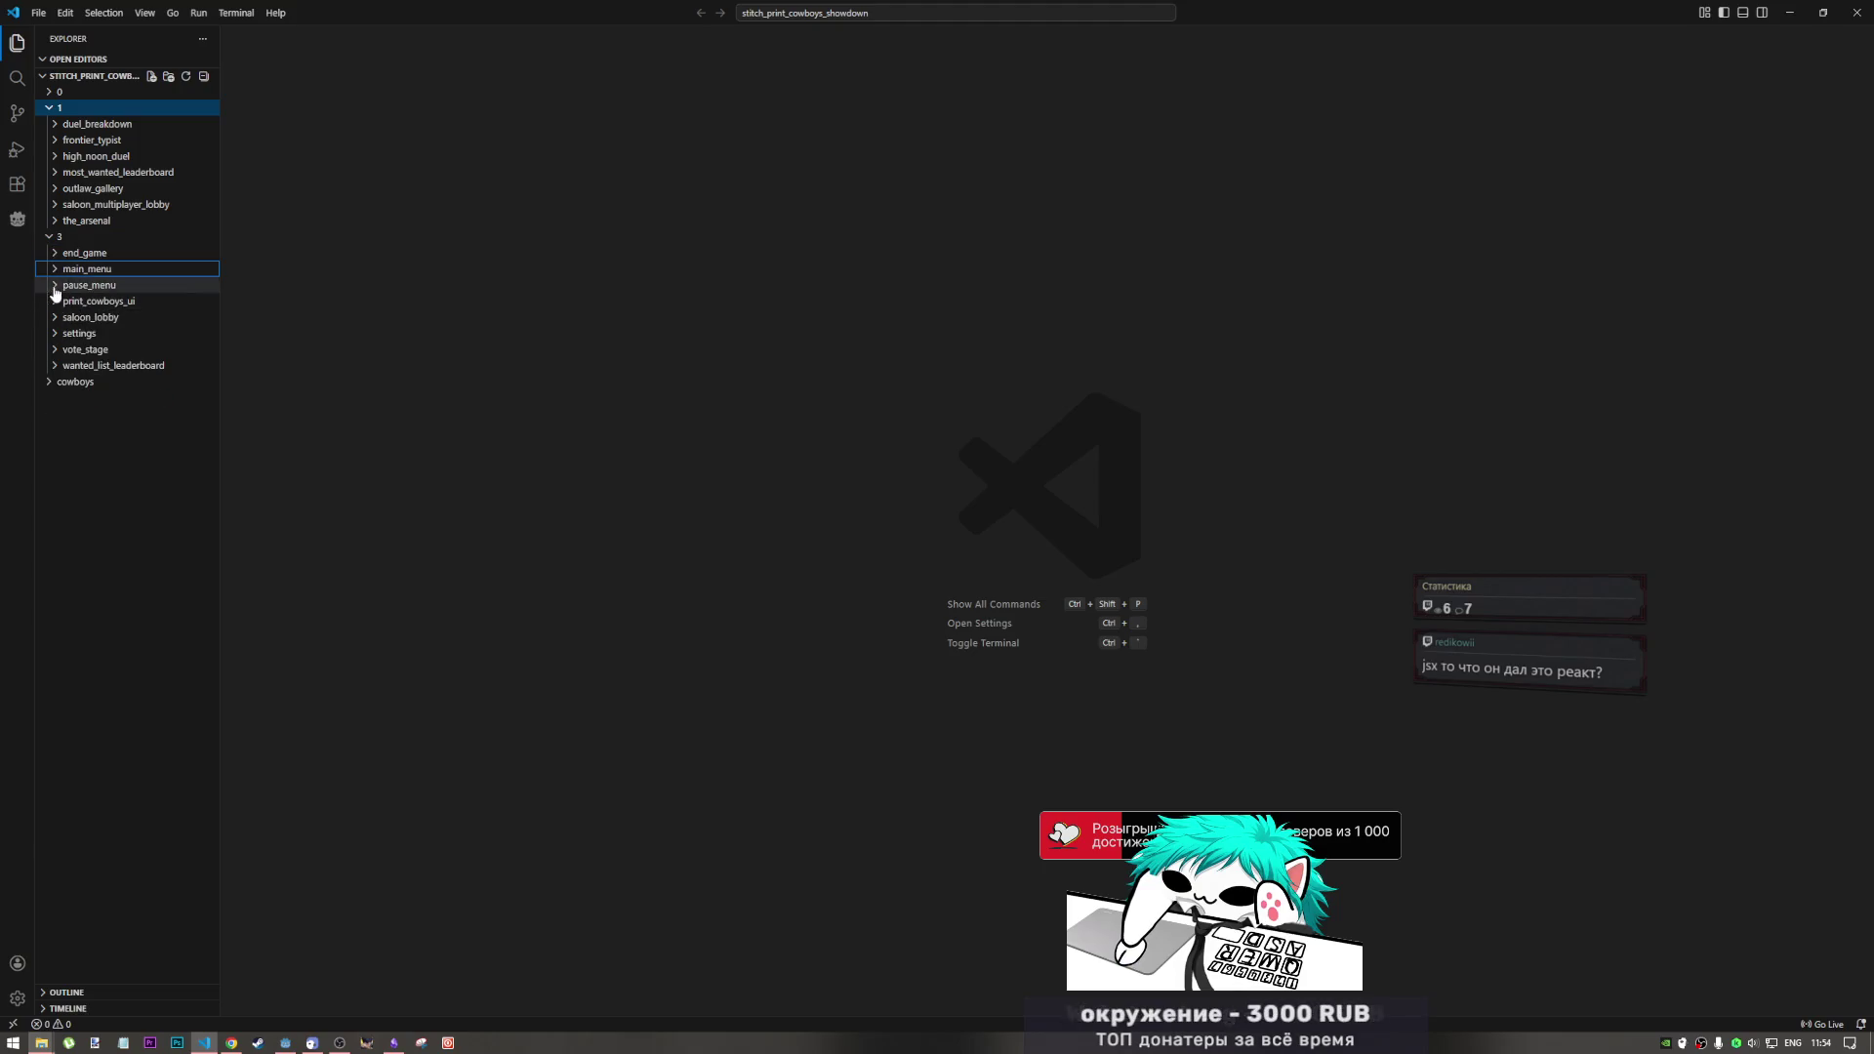
{"action": "left_click", "coordinate": [59, 286]}
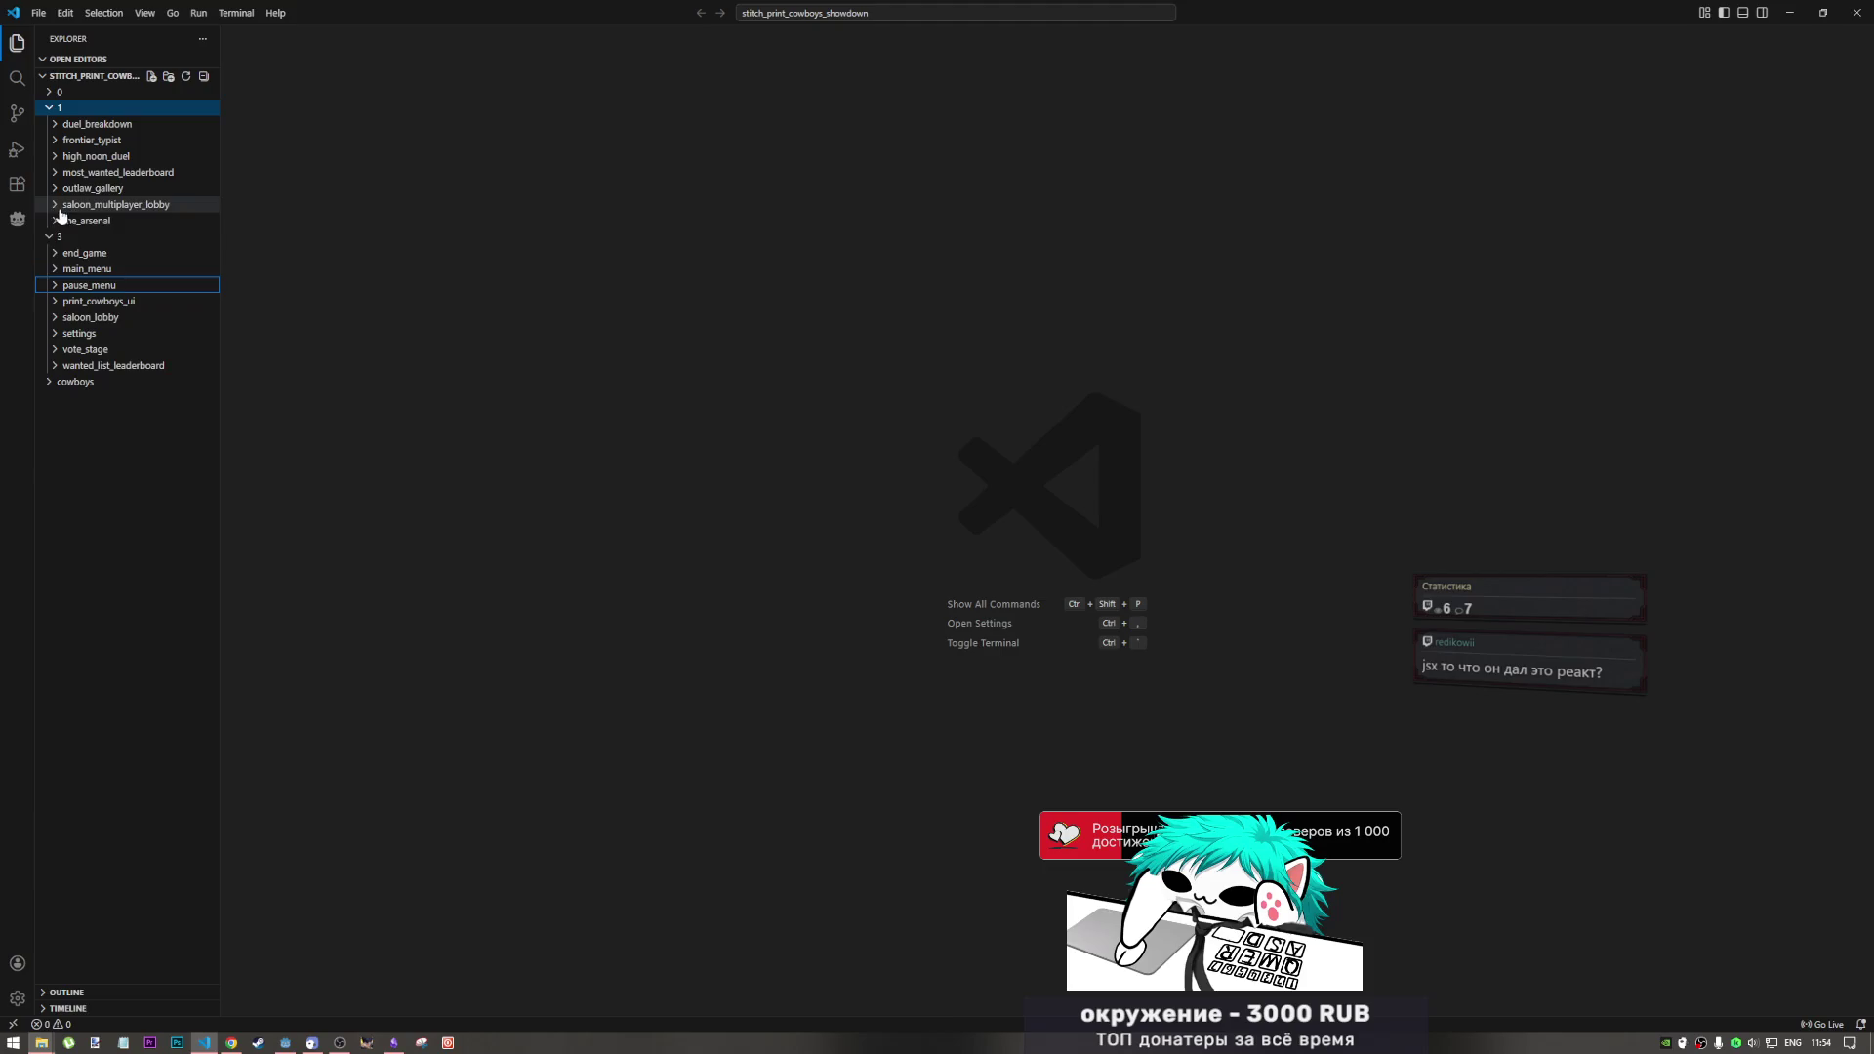
Step: Expand the cowboys folder and read through app.jsx
{"action": "left_click", "coordinate": [54, 383]}
{"action": "left_click", "coordinate": [56, 399]}
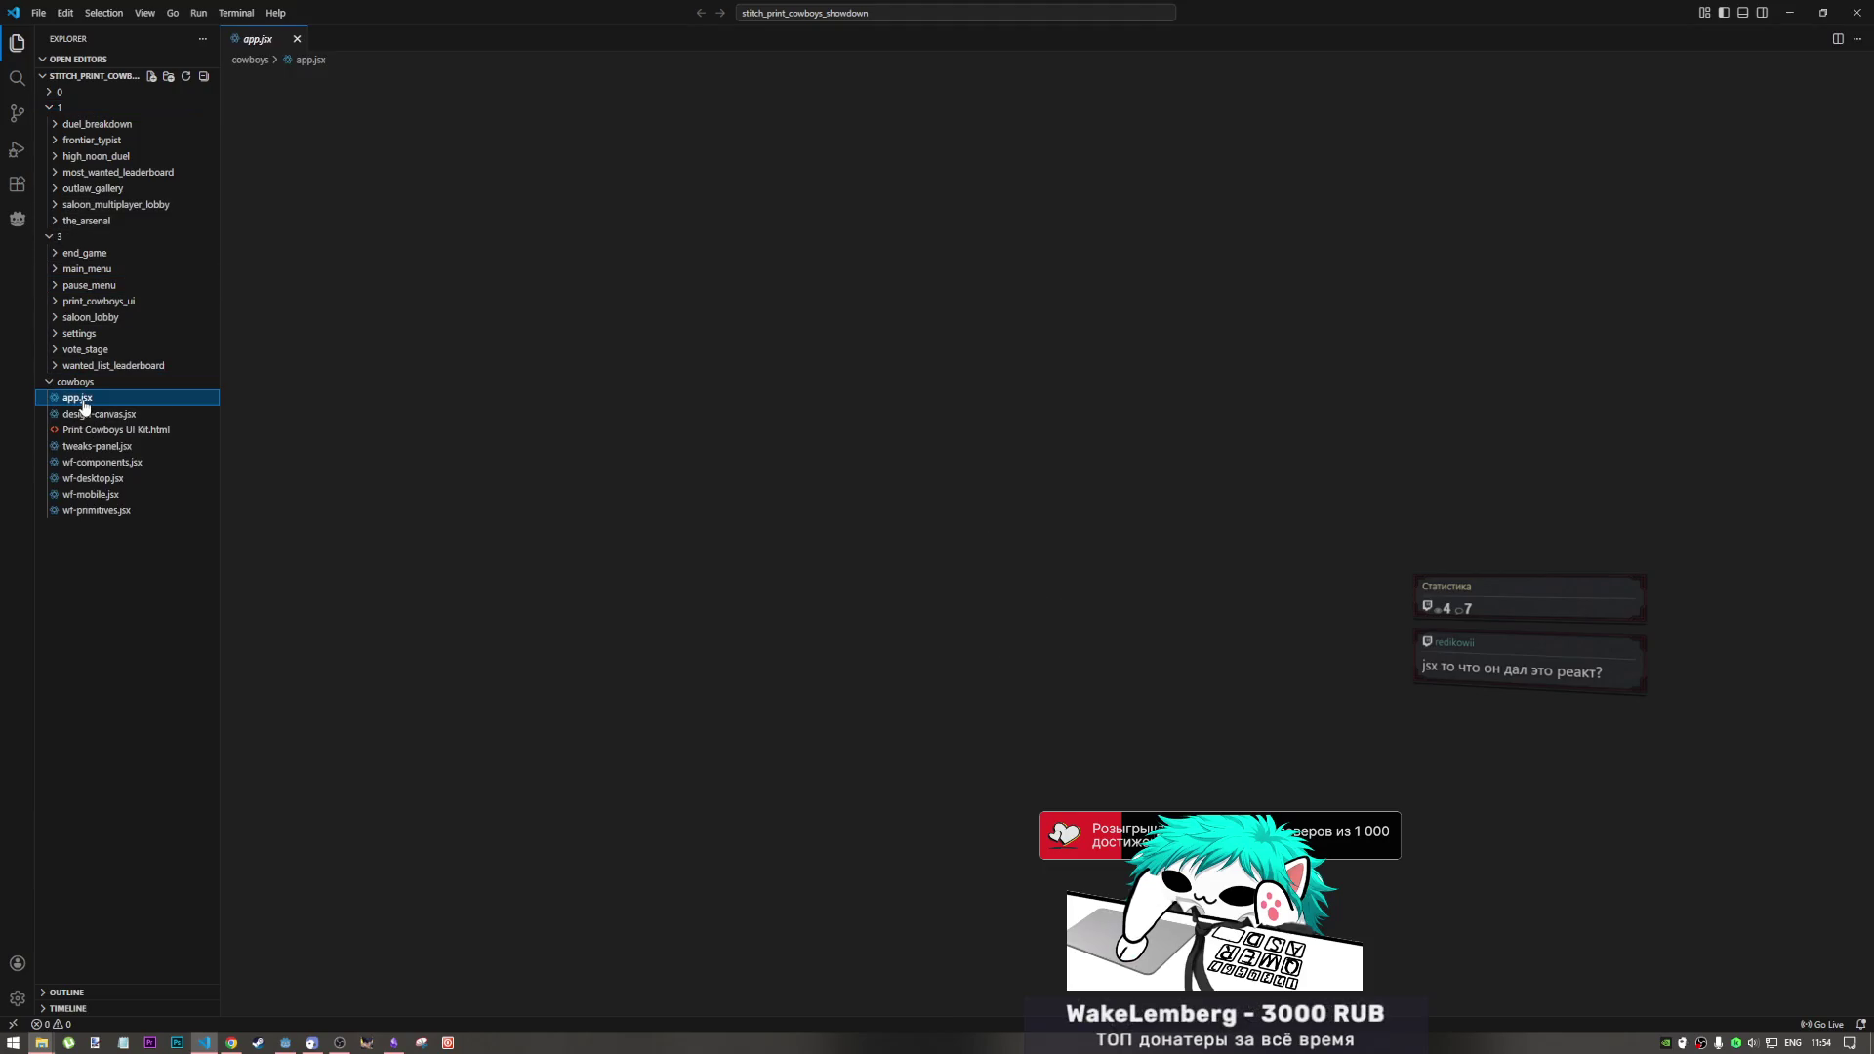
{"action": "scroll", "coordinate": [566, 460], "scroll_direction": "down", "scroll_amount": 15}
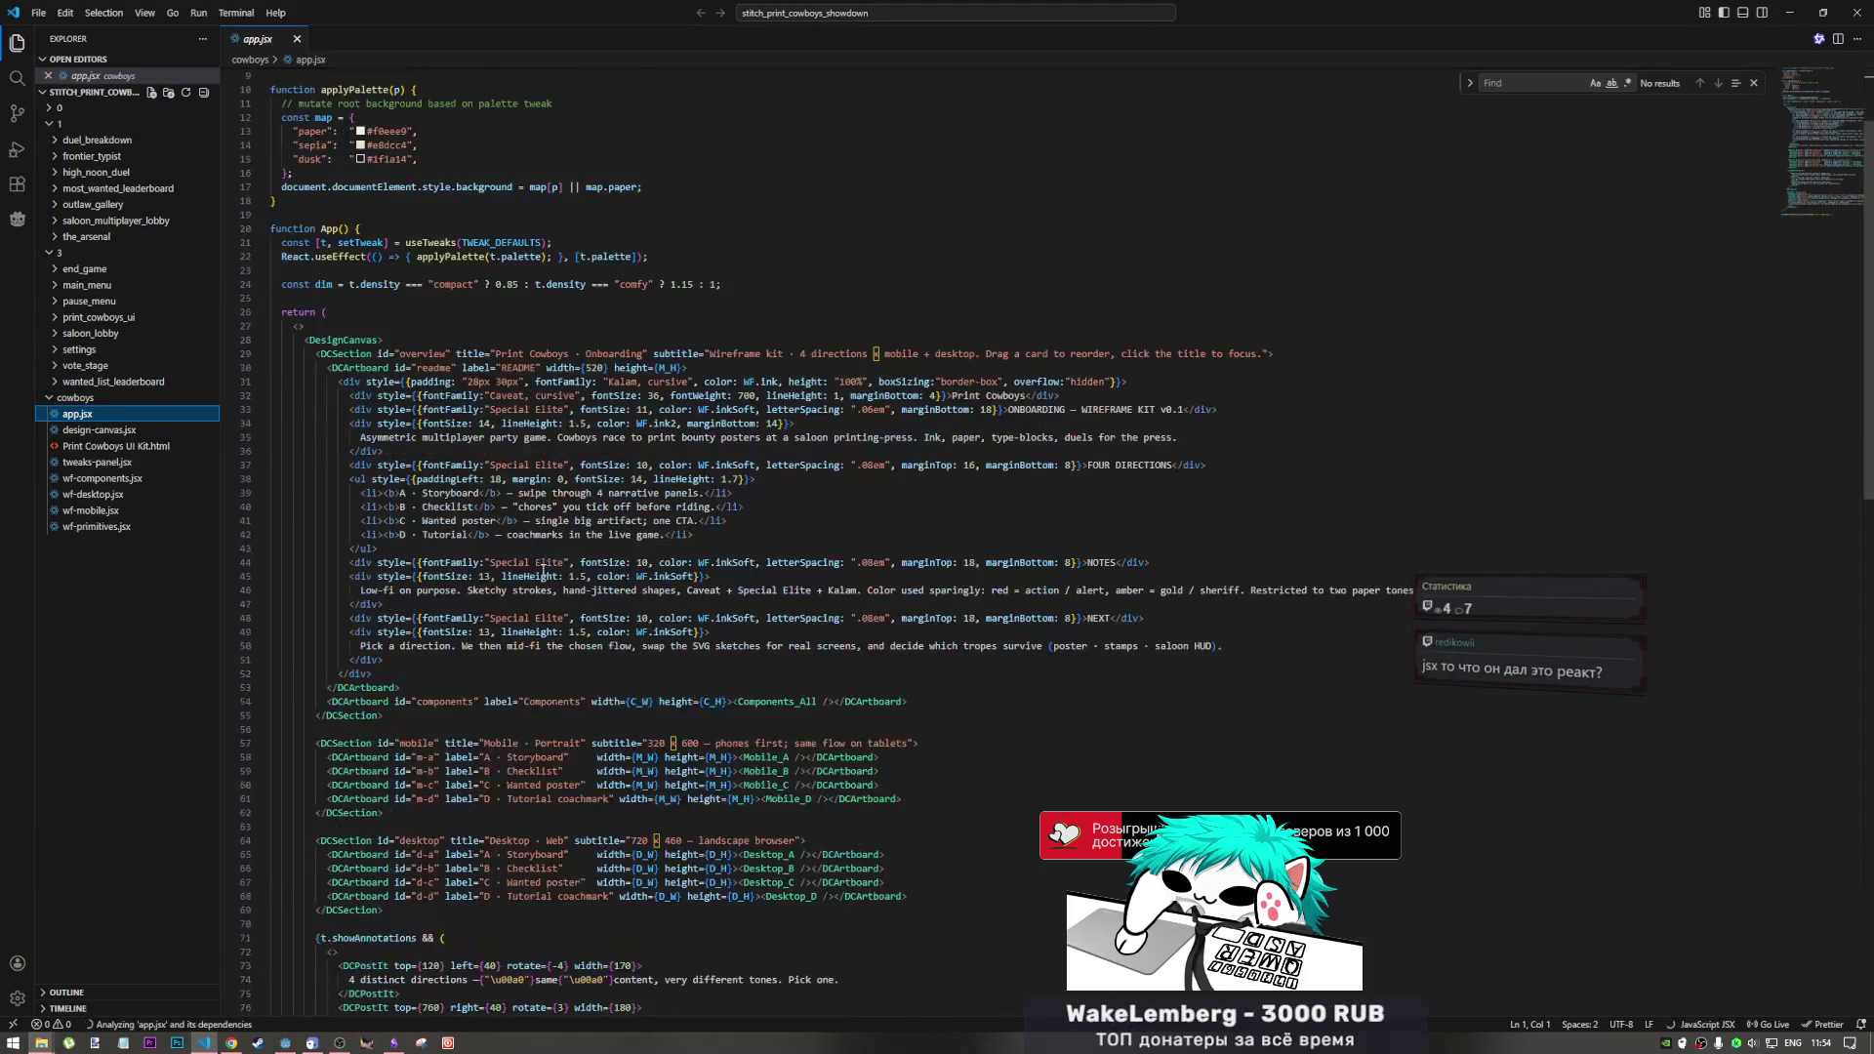
{"action": "scroll", "coordinate": [532, 547], "scroll_direction": "down", "scroll_amount": 5}
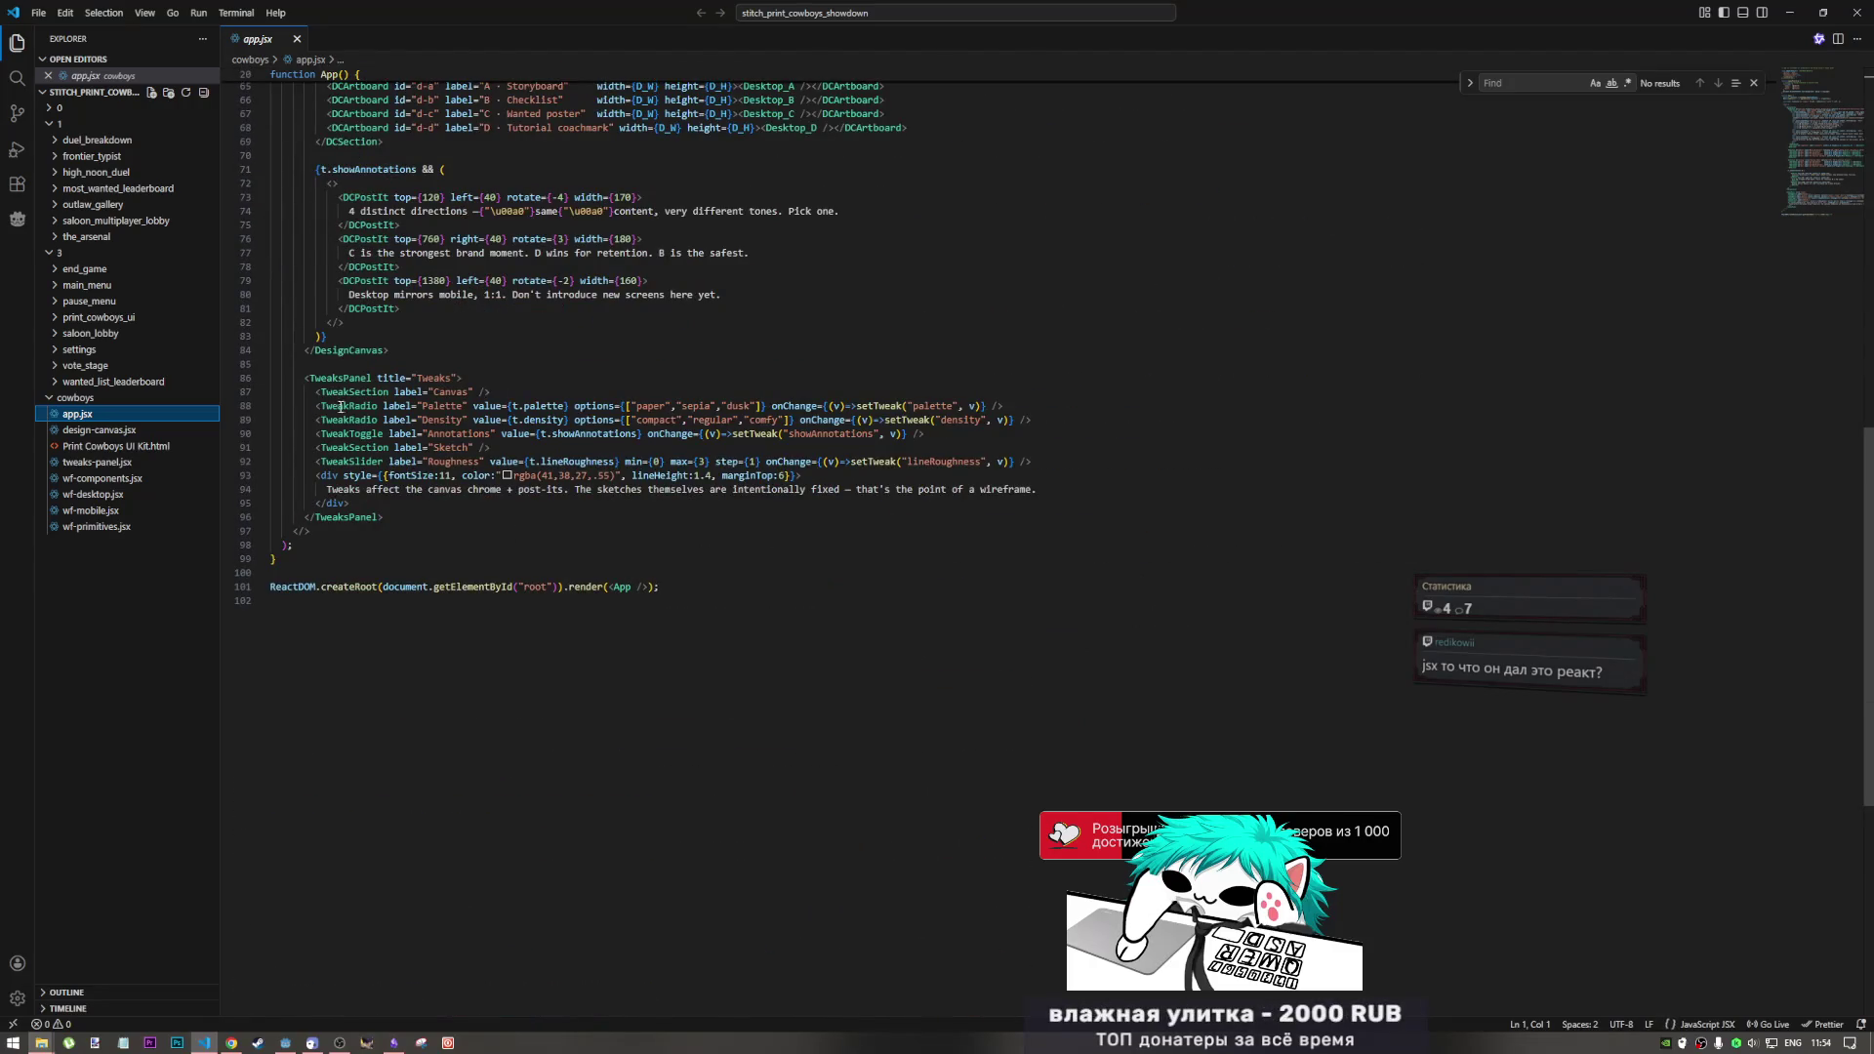
{"action": "left_click_drag", "start_coordinate": [330, 398], "coordinate": [376, 411]}
{"action": "scroll", "coordinate": [436, 553], "scroll_direction": "up", "scroll_amount": 6}
{"action": "scroll", "coordinate": [436, 553], "scroll_direction": "up", "scroll_amount": 15}
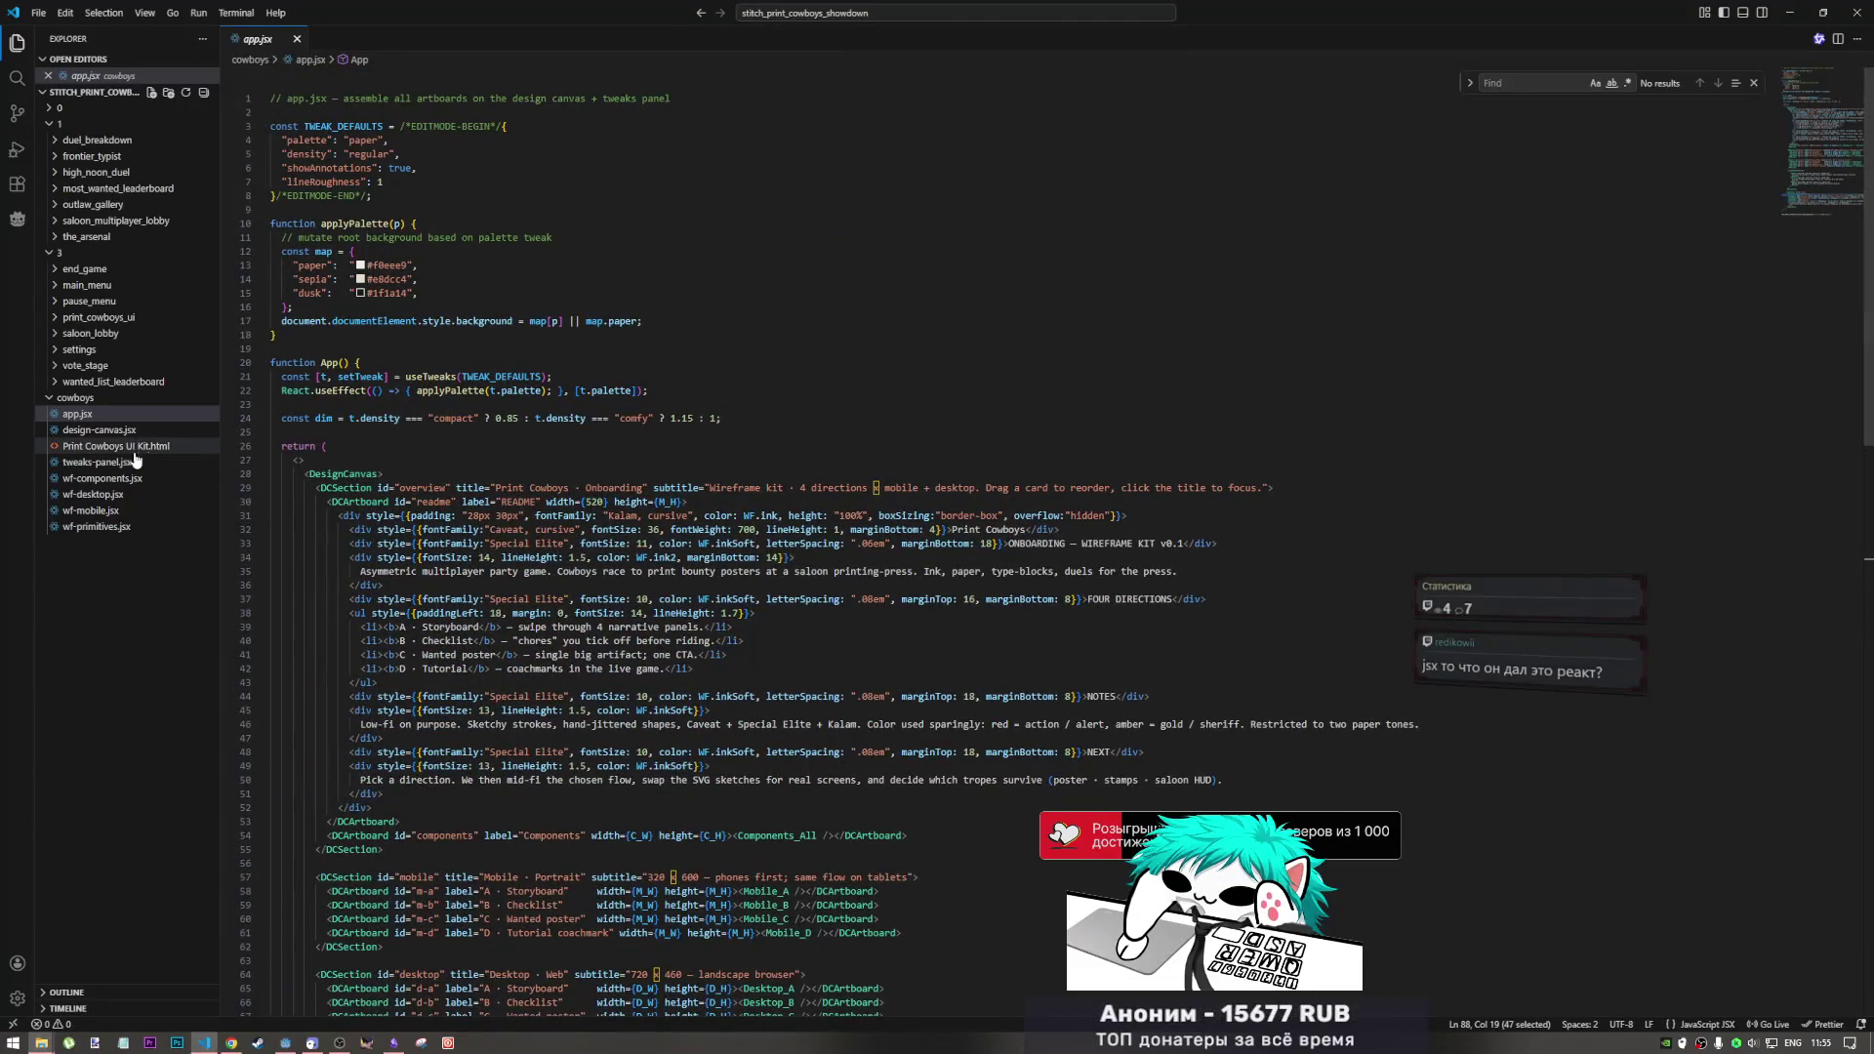
Step: Scroll through design-canvas.jsx, then open Print Cowboys UI Kit.html
{"action": "left_click", "coordinate": [115, 431]}
{"action": "scroll", "coordinate": [534, 579], "scroll_direction": "down", "scroll_amount": 15}
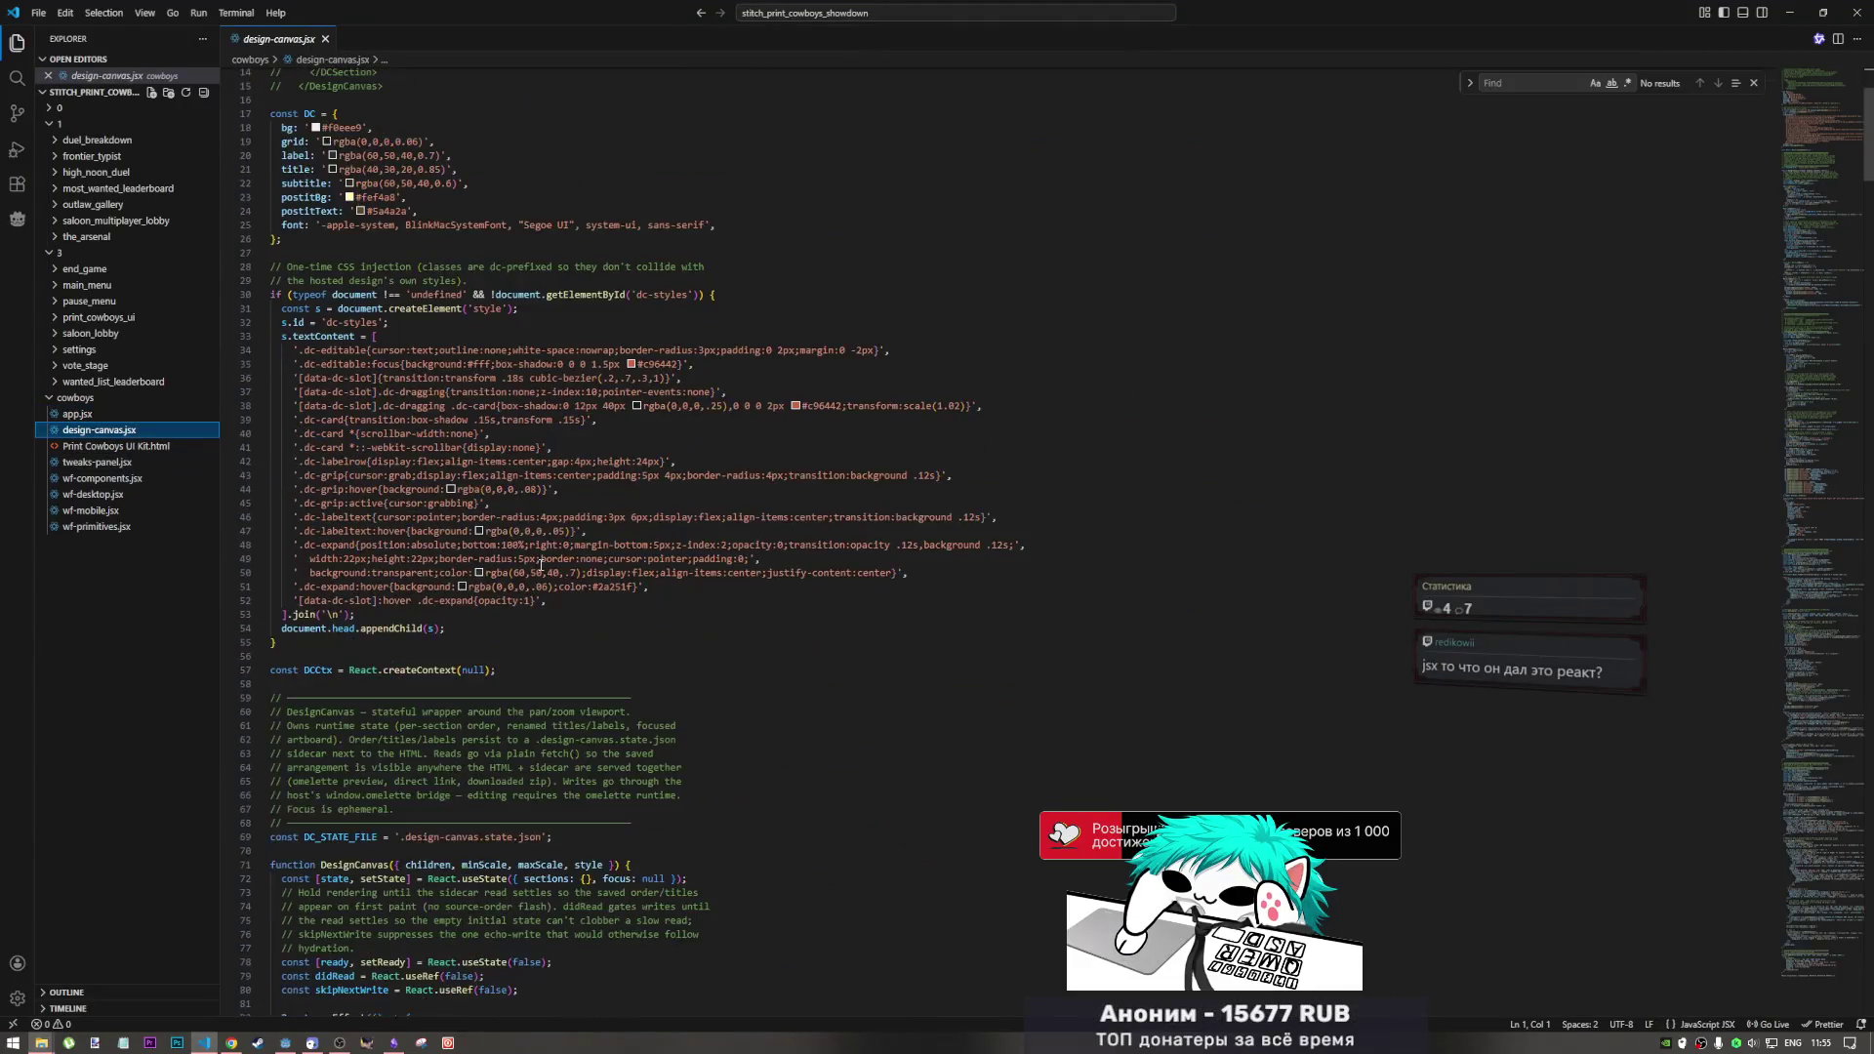
{"action": "scroll", "coordinate": [533, 579], "scroll_direction": "down", "scroll_amount": 20}
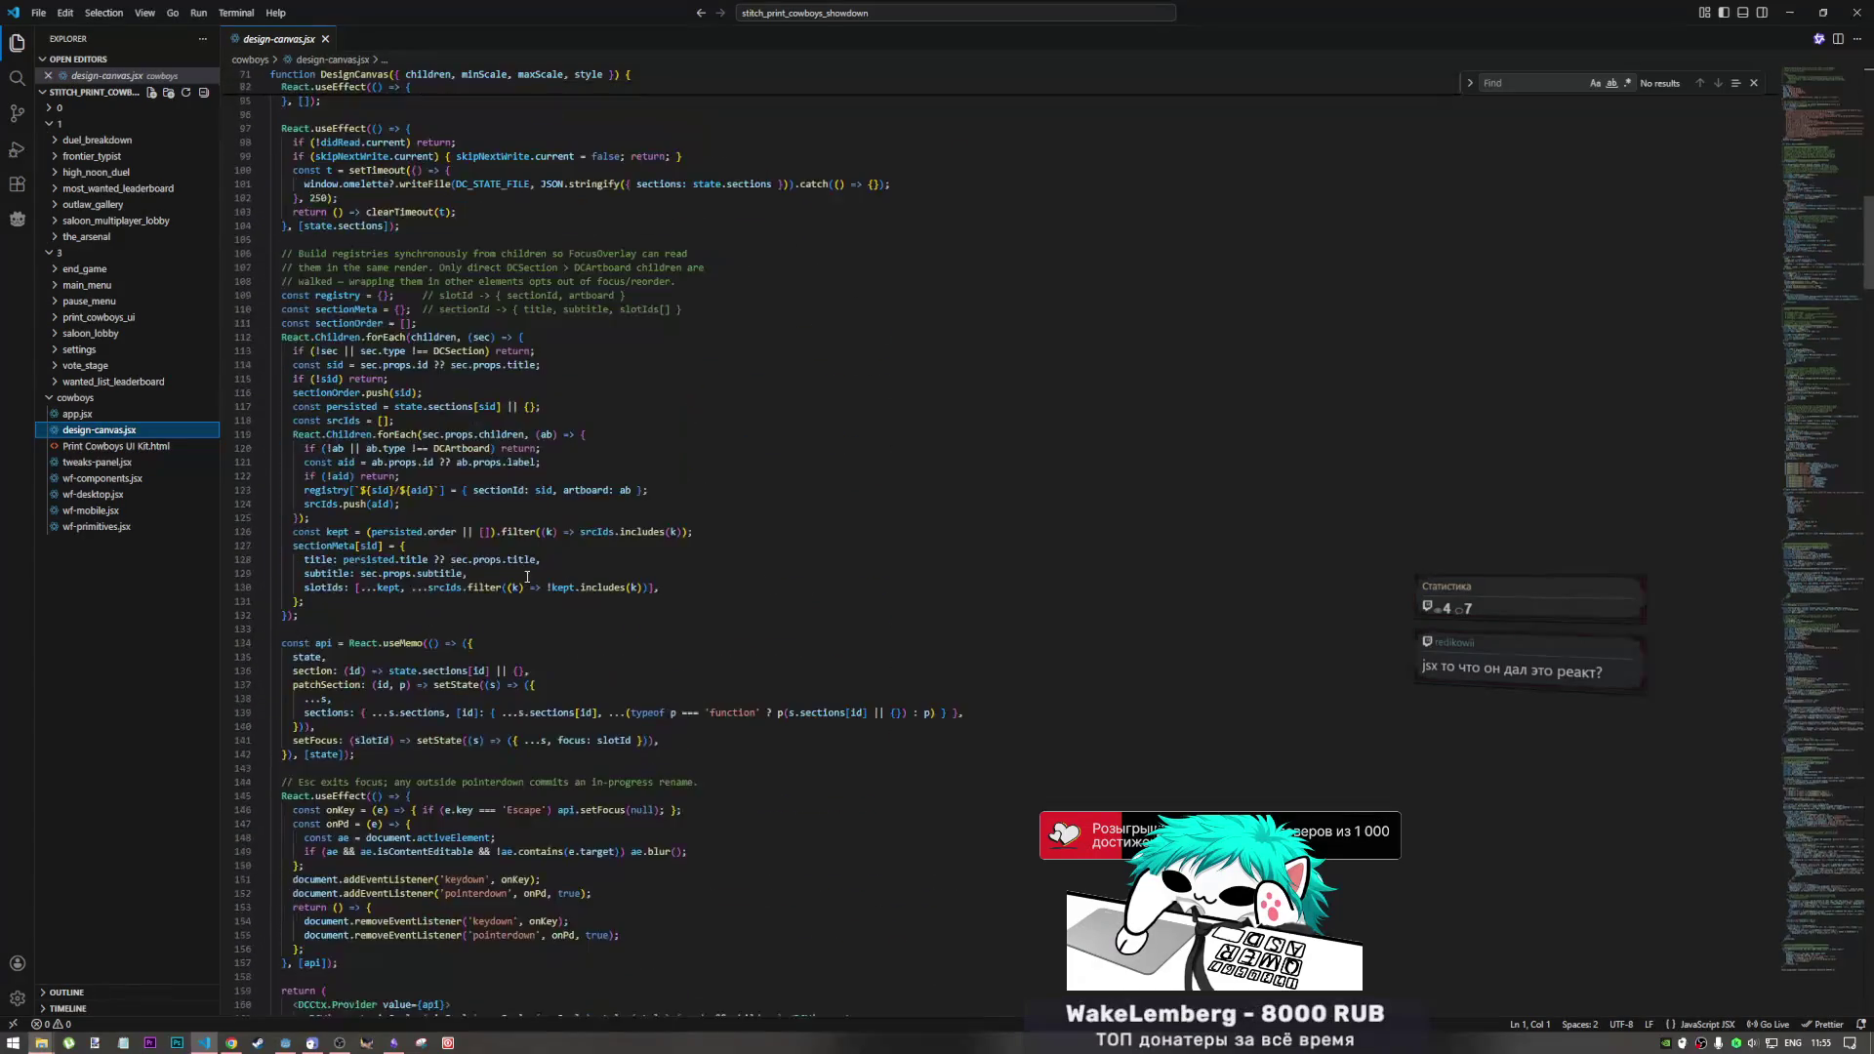
{"action": "scroll", "coordinate": [523, 572], "scroll_direction": "down", "scroll_amount": 20}
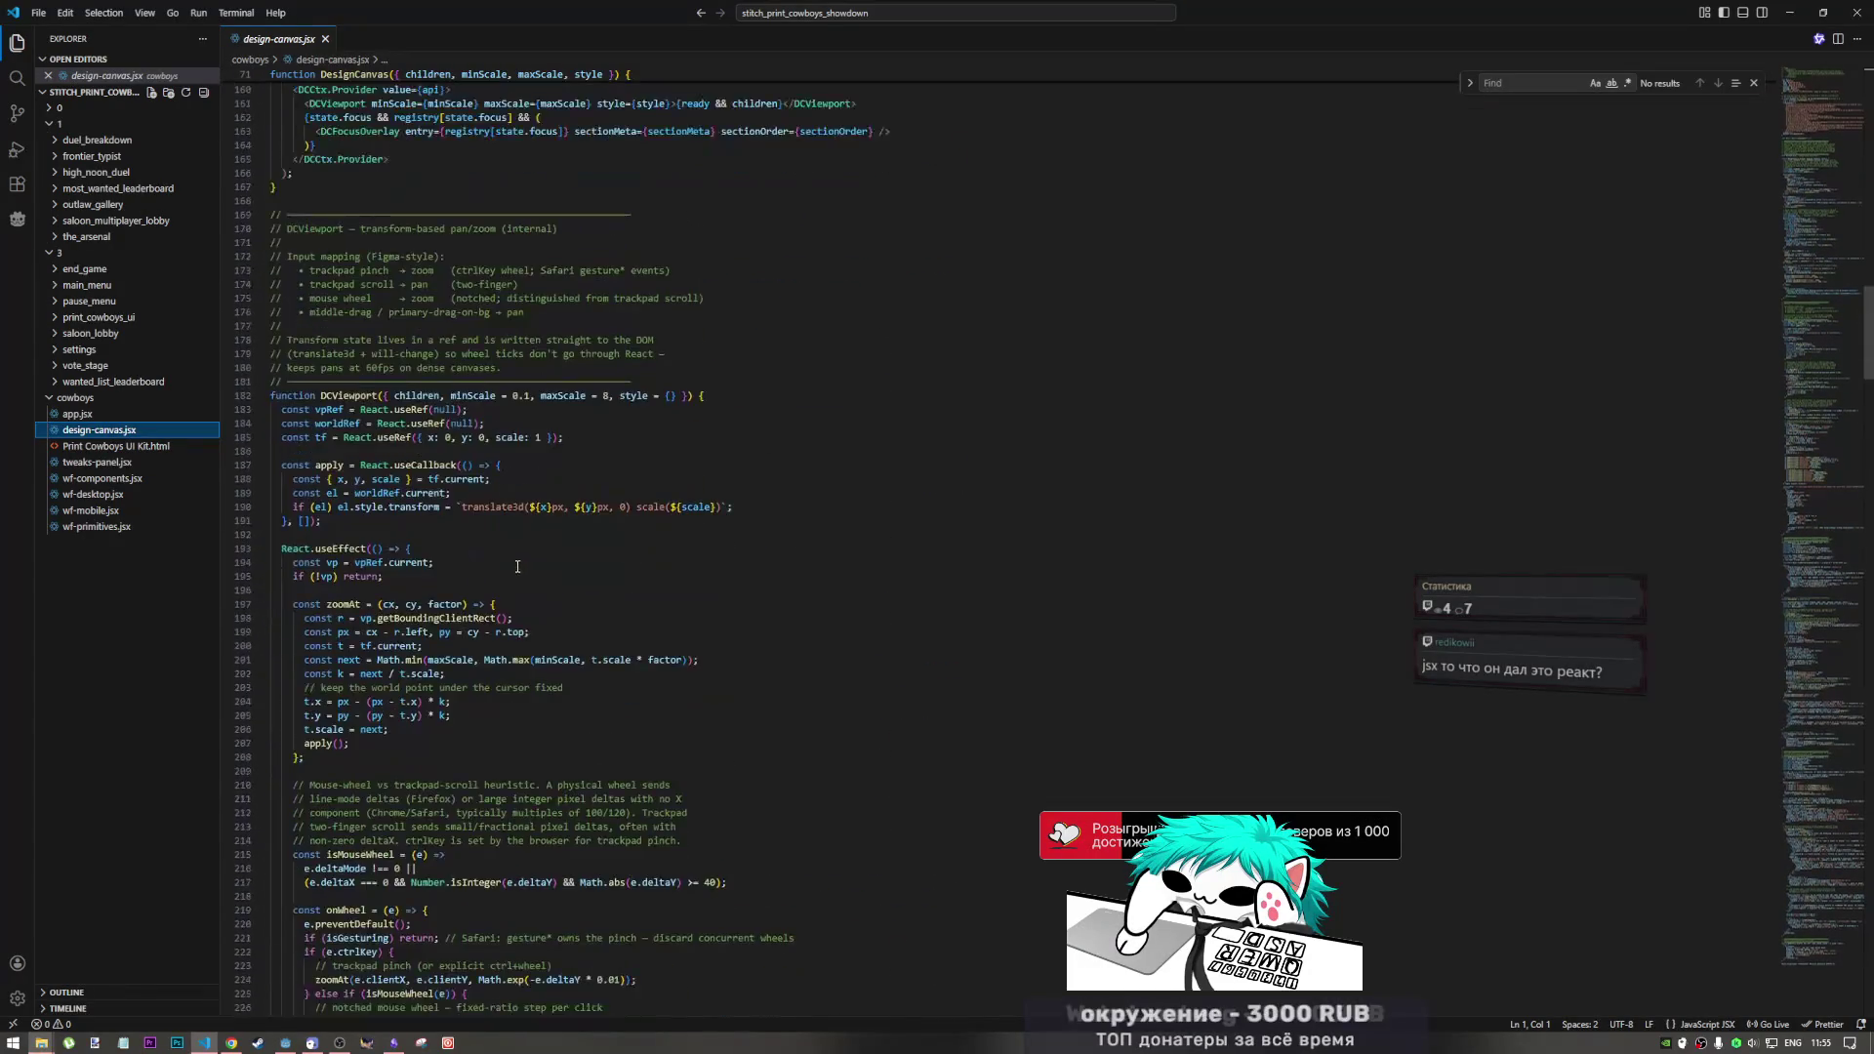
{"action": "scroll", "coordinate": [514, 559], "scroll_direction": "down", "scroll_amount": 12}
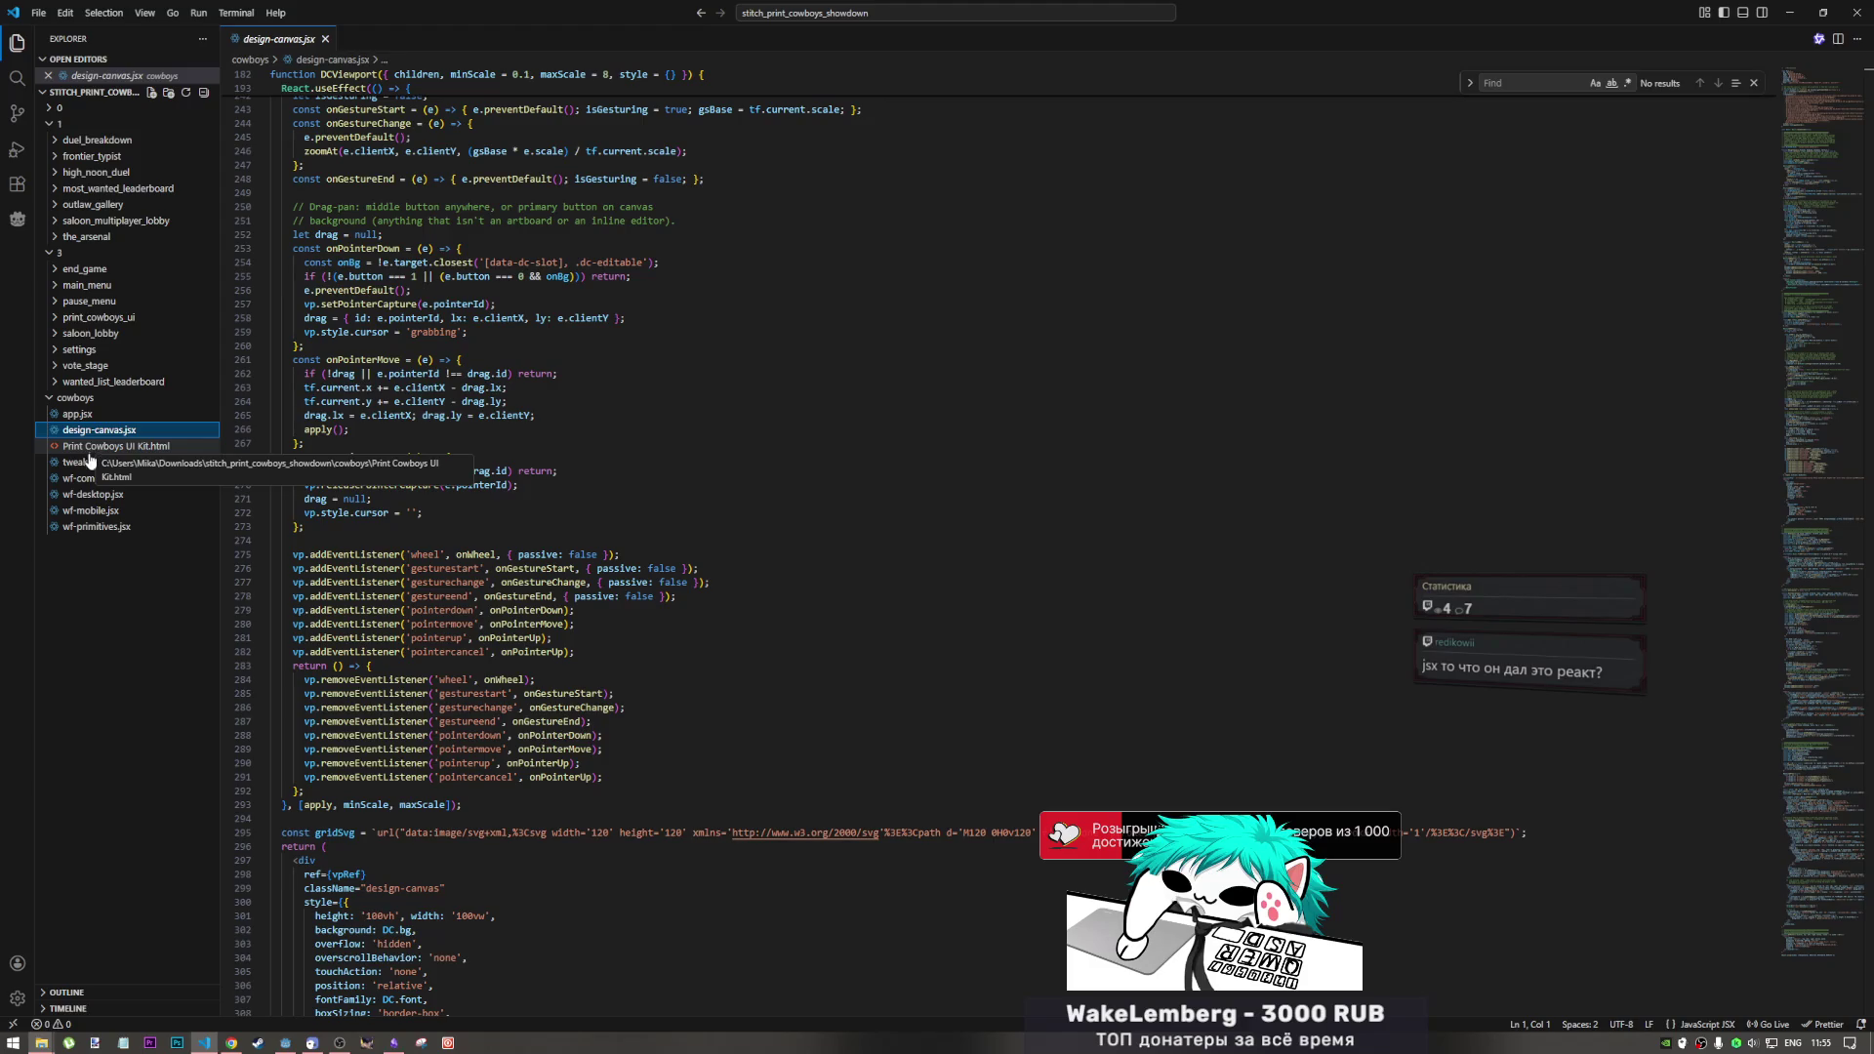
{"action": "left_click", "coordinate": [51, 447]}
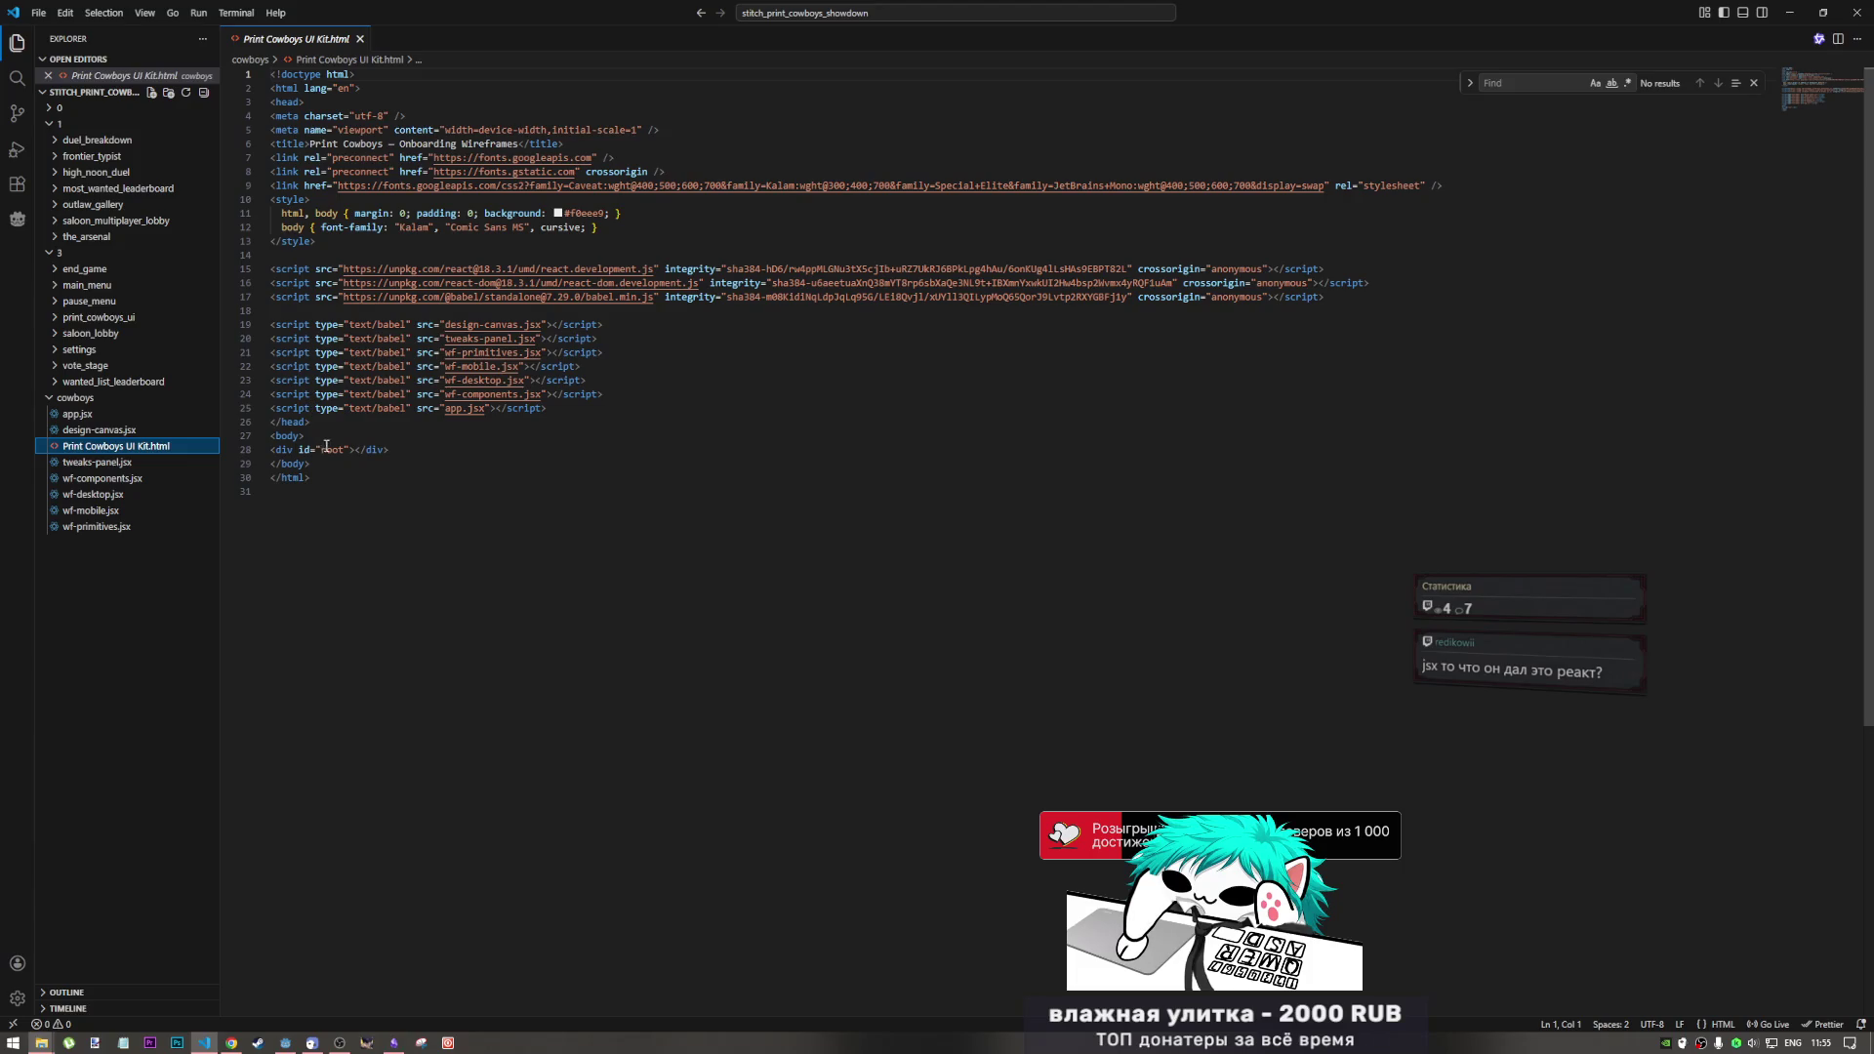
Step: Highlight the root div, the script type and the React library URL in the HTML file
{"action": "left_click_drag", "start_coordinate": [352, 449], "coordinate": [246, 448]}
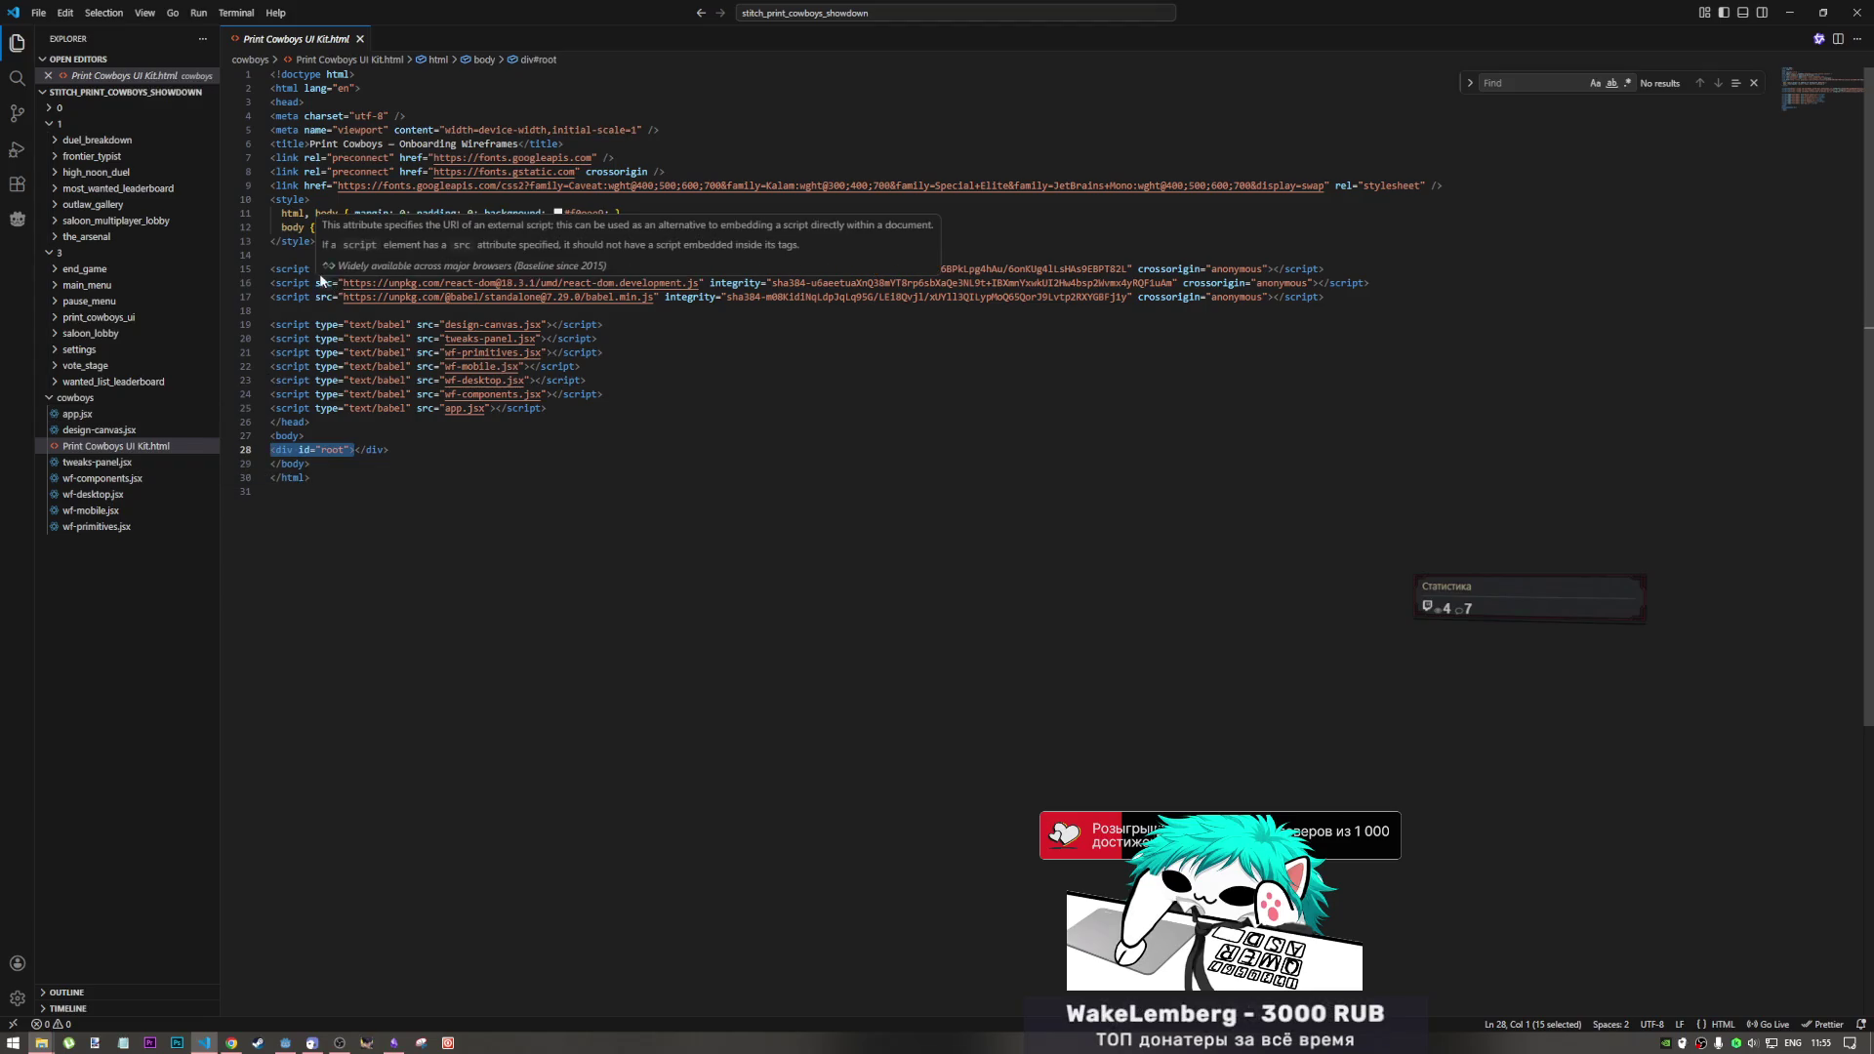
{"action": "left_click_drag", "start_coordinate": [306, 325], "coordinate": [369, 326]}
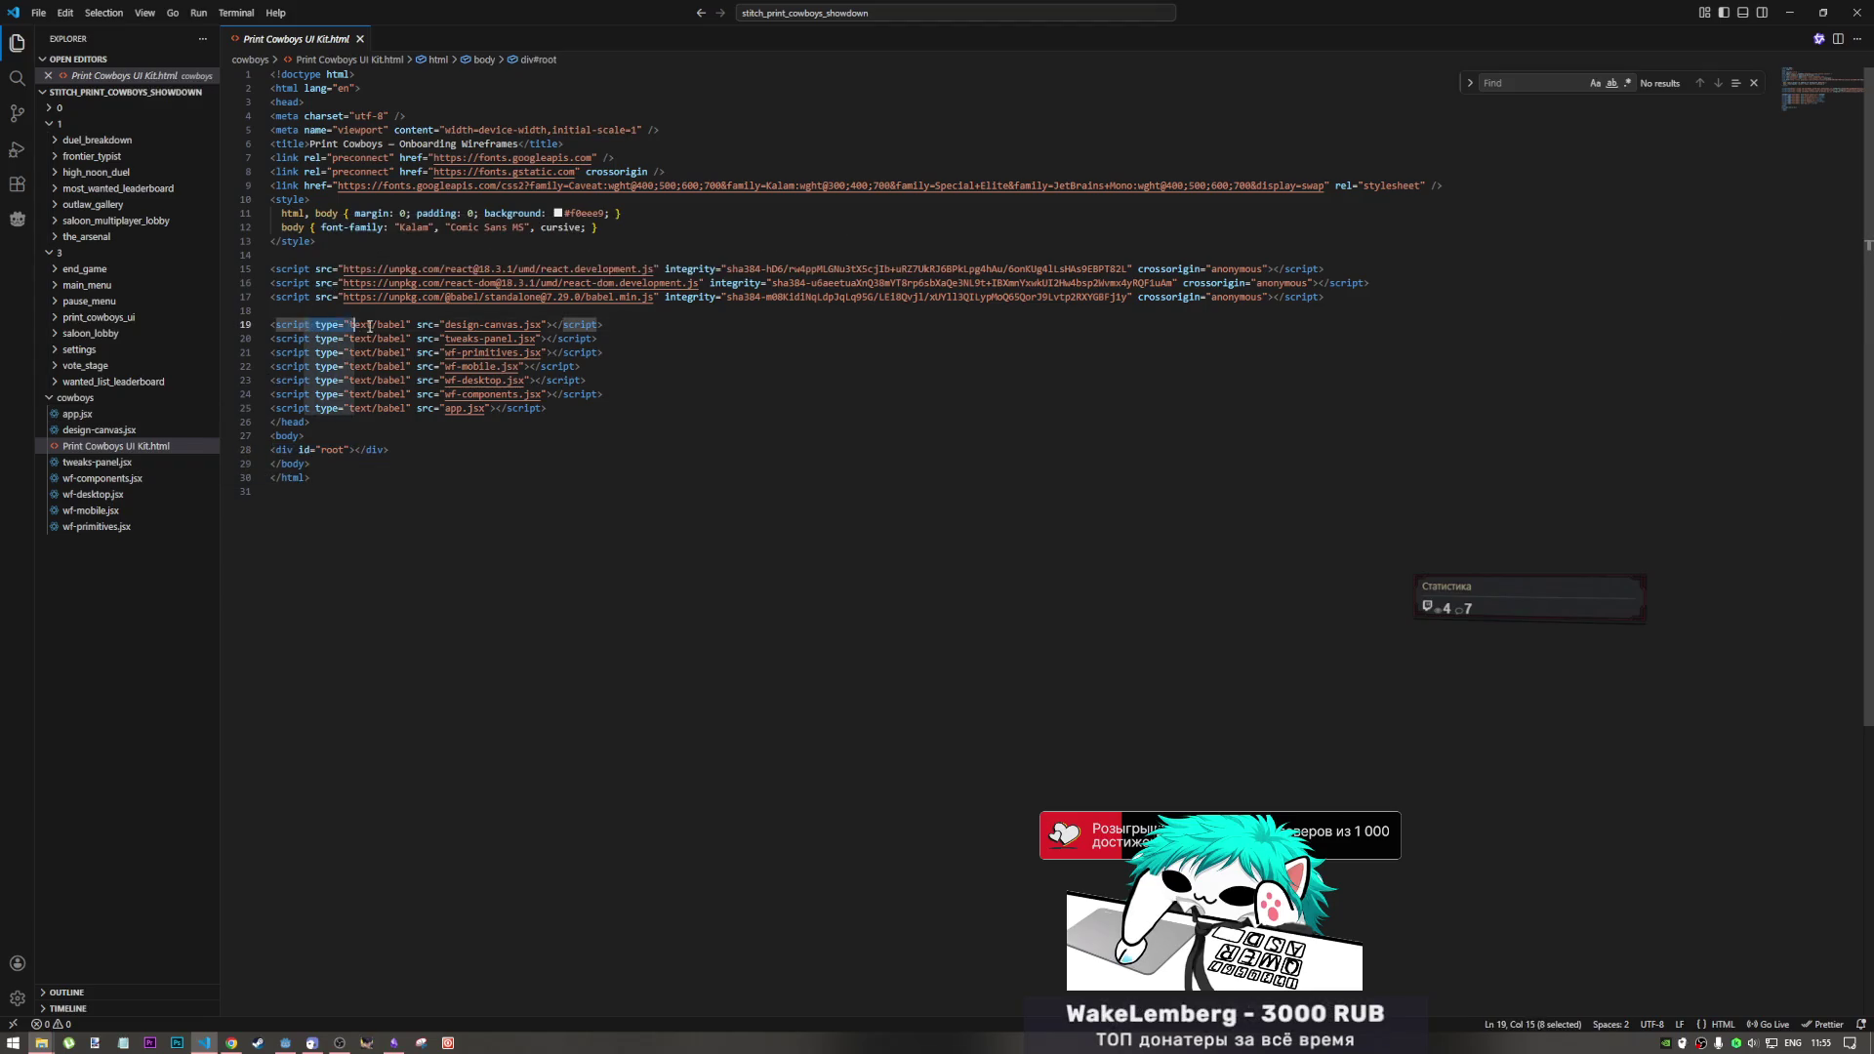
{"action": "left_click", "coordinate": [1087, 270]}
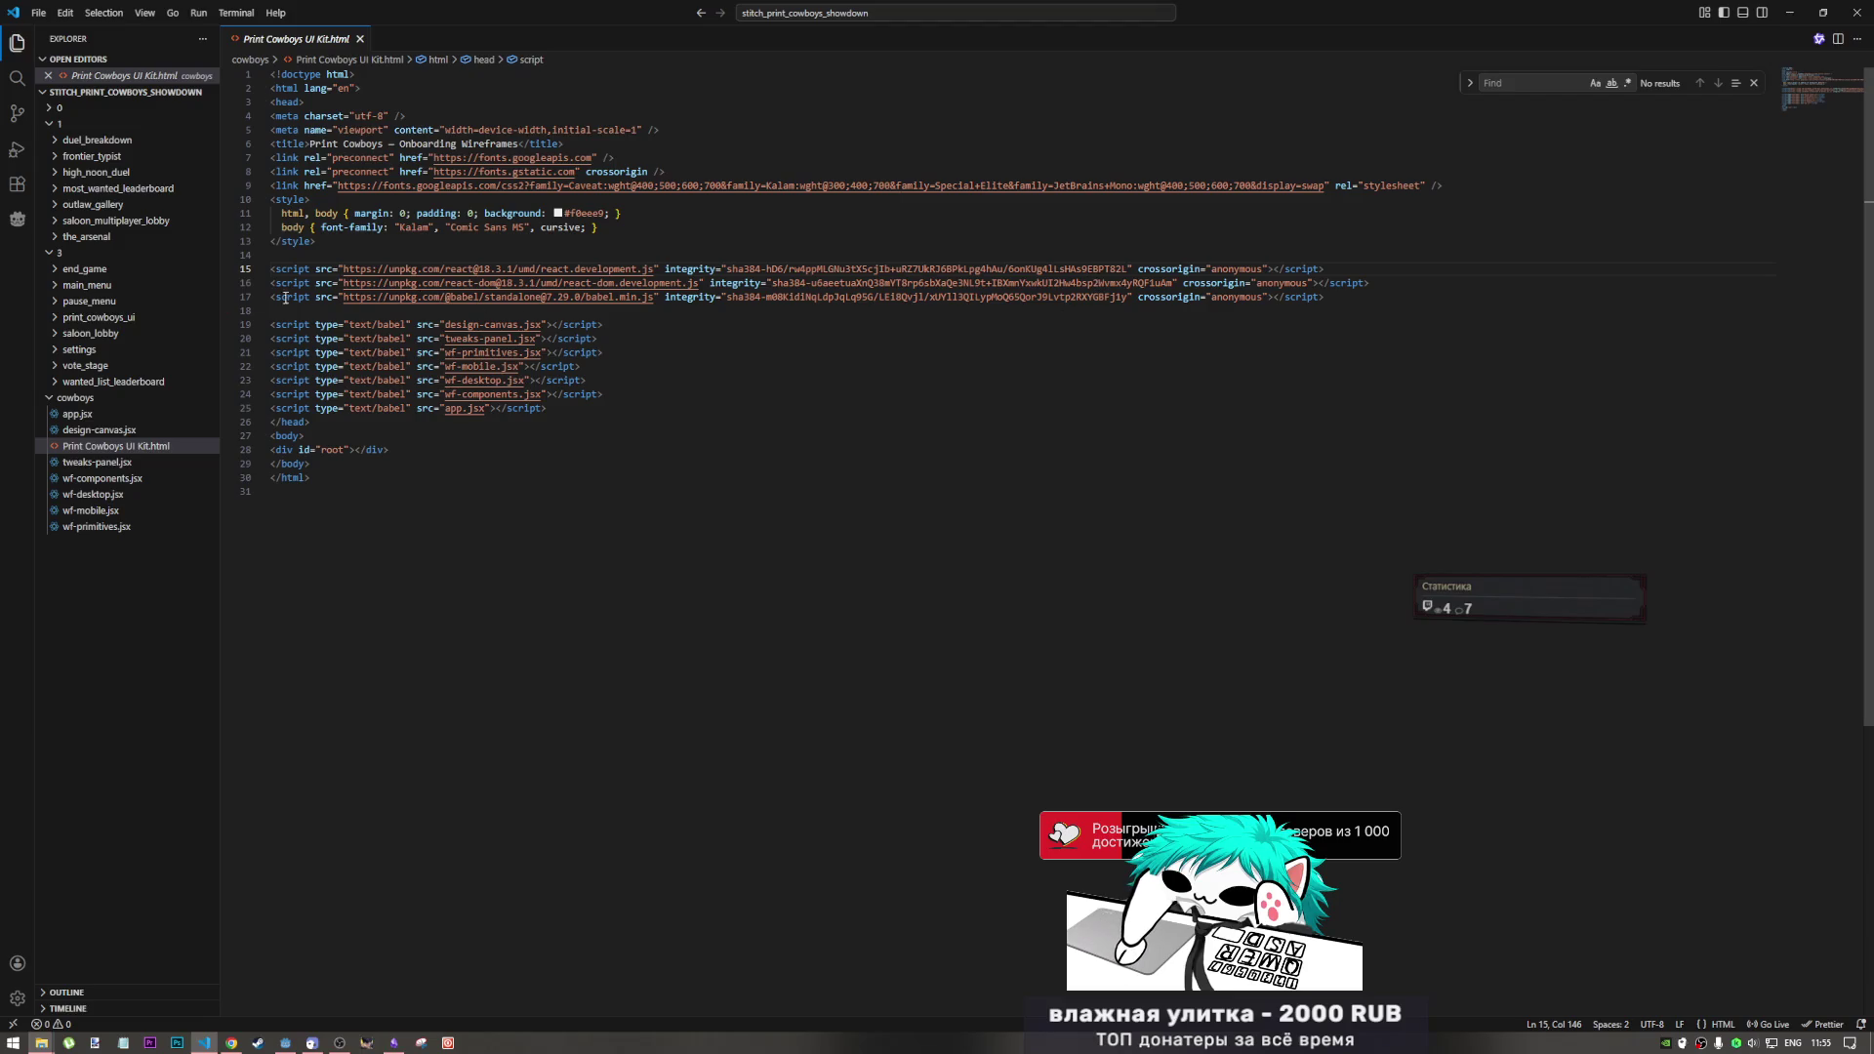
{"action": "left_click_drag", "start_coordinate": [372, 269], "coordinate": [706, 283]}
{"action": "left_click", "coordinate": [954, 339]}
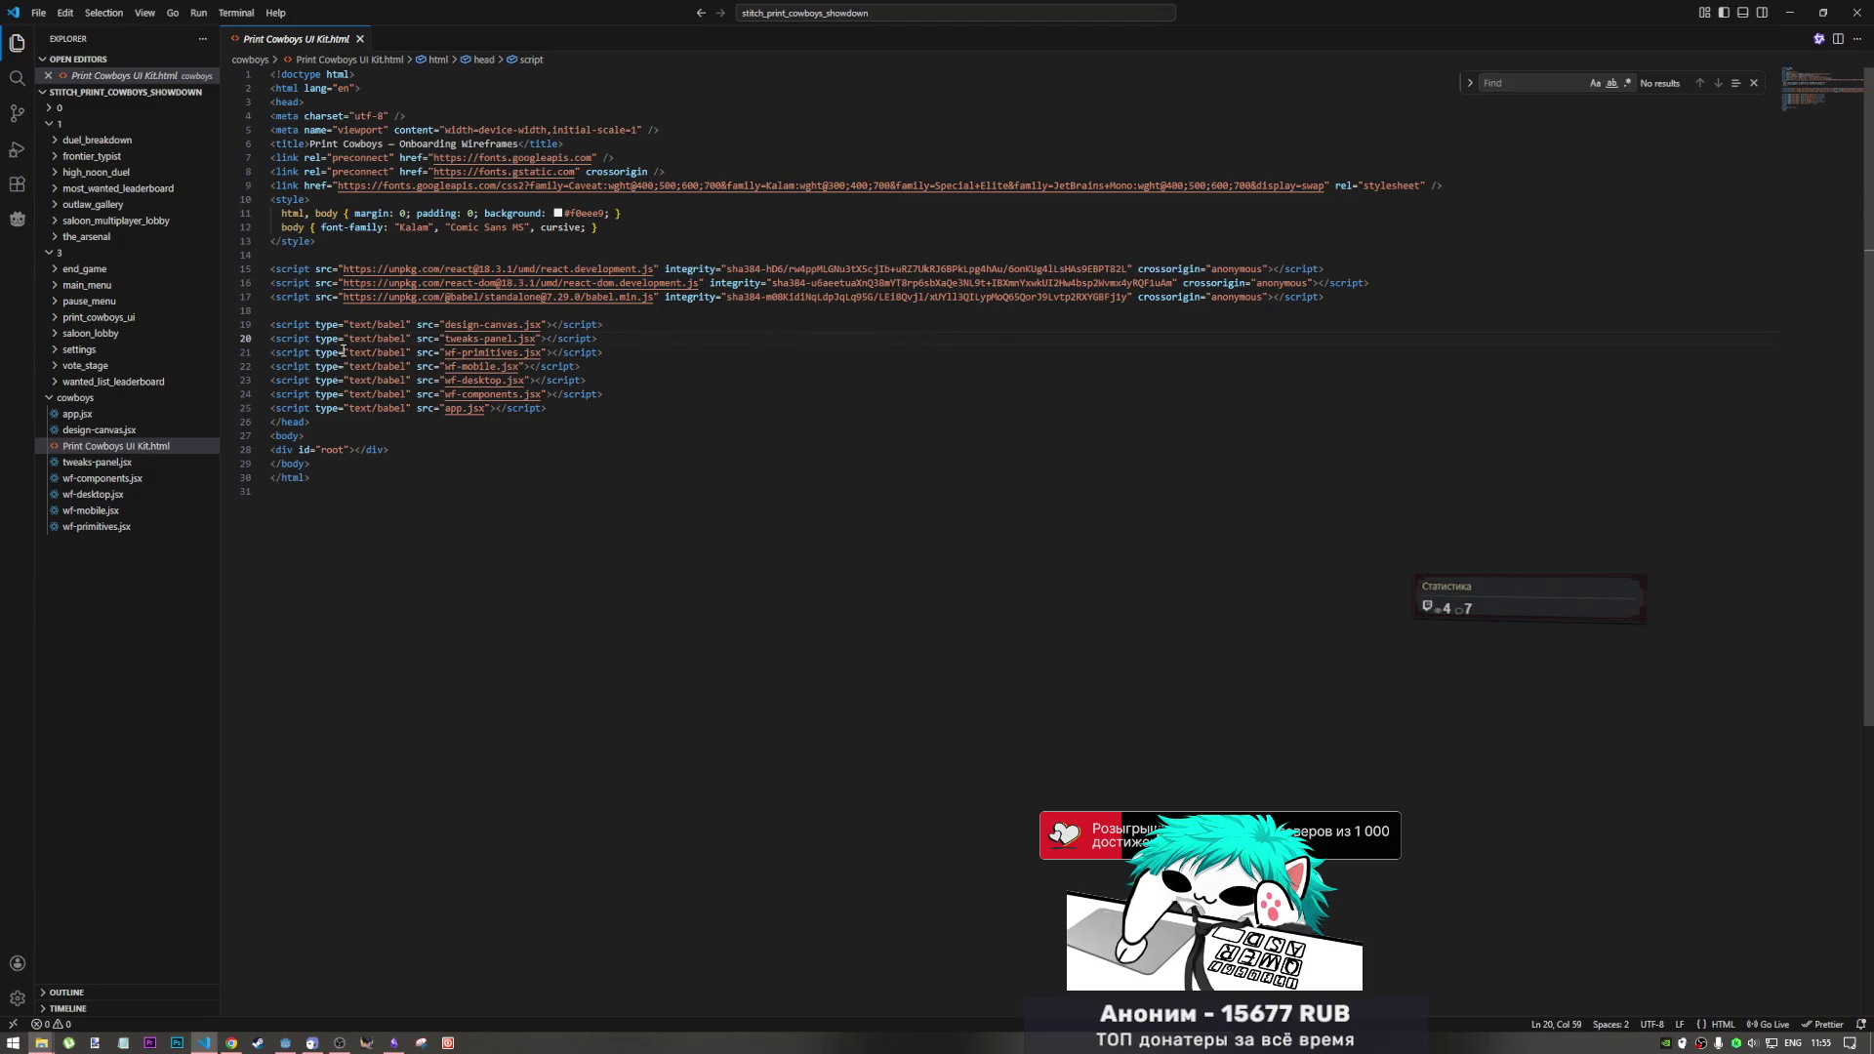
Step: Scroll through tweaks-panel.jsx, then open wf-components.jsx, wf-desktop.jsx and wf-mobile.jsx
{"action": "left_click", "coordinate": [125, 464]}
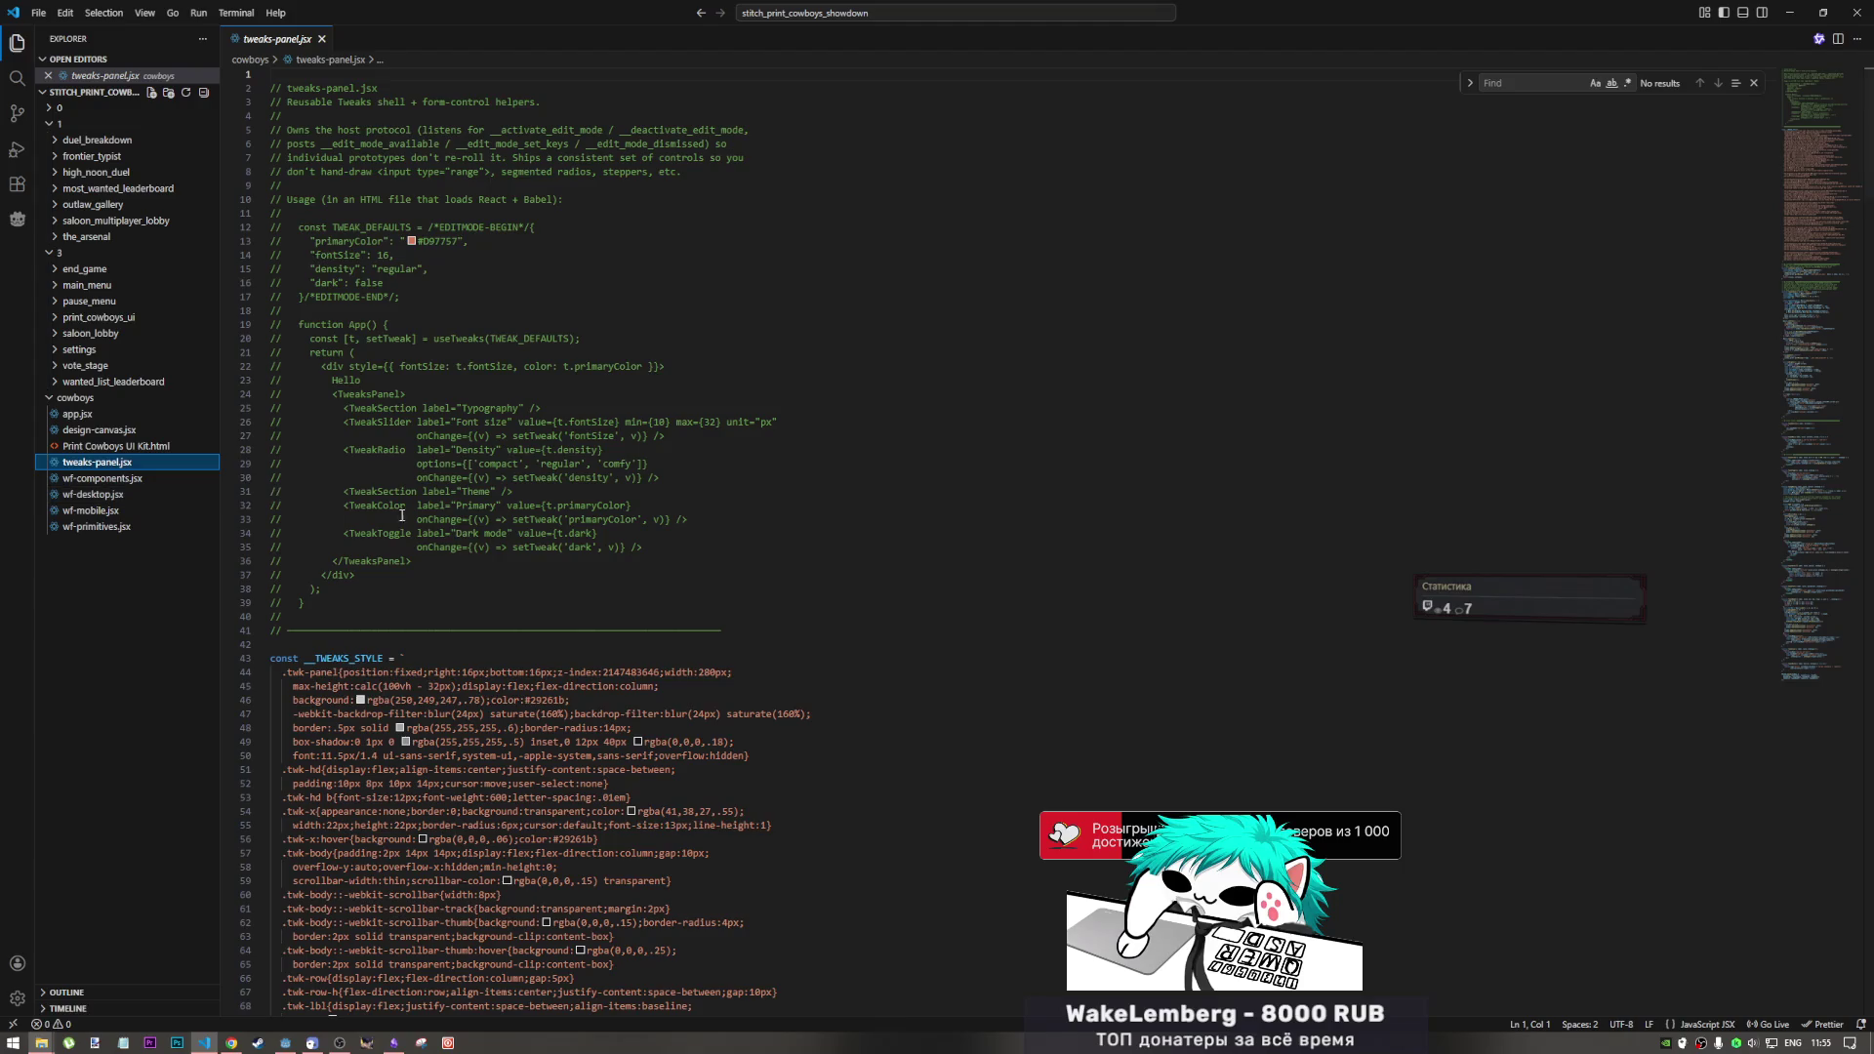
{"action": "scroll", "coordinate": [401, 514], "scroll_direction": "down", "scroll_amount": 15}
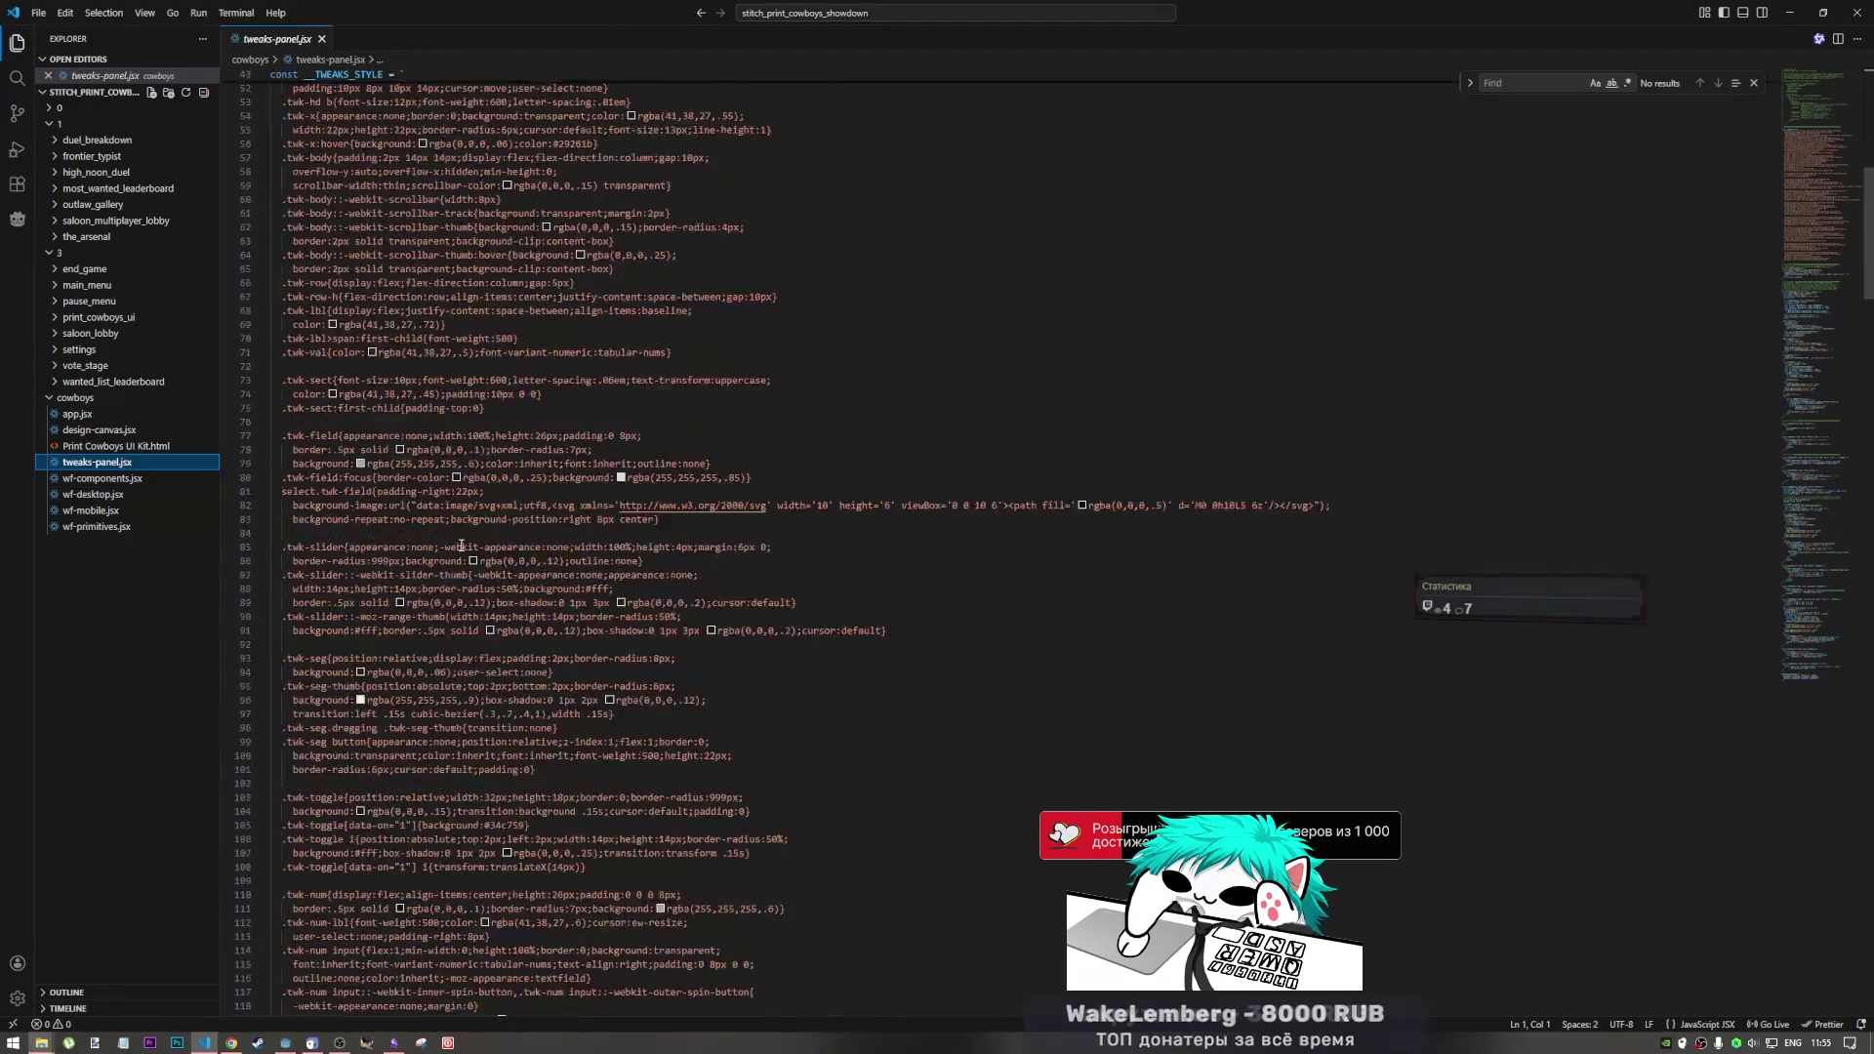
{"action": "scroll", "coordinate": [462, 546], "scroll_direction": "down", "scroll_amount": 5}
{"action": "scroll", "coordinate": [459, 539], "scroll_direction": "up", "scroll_amount": 4}
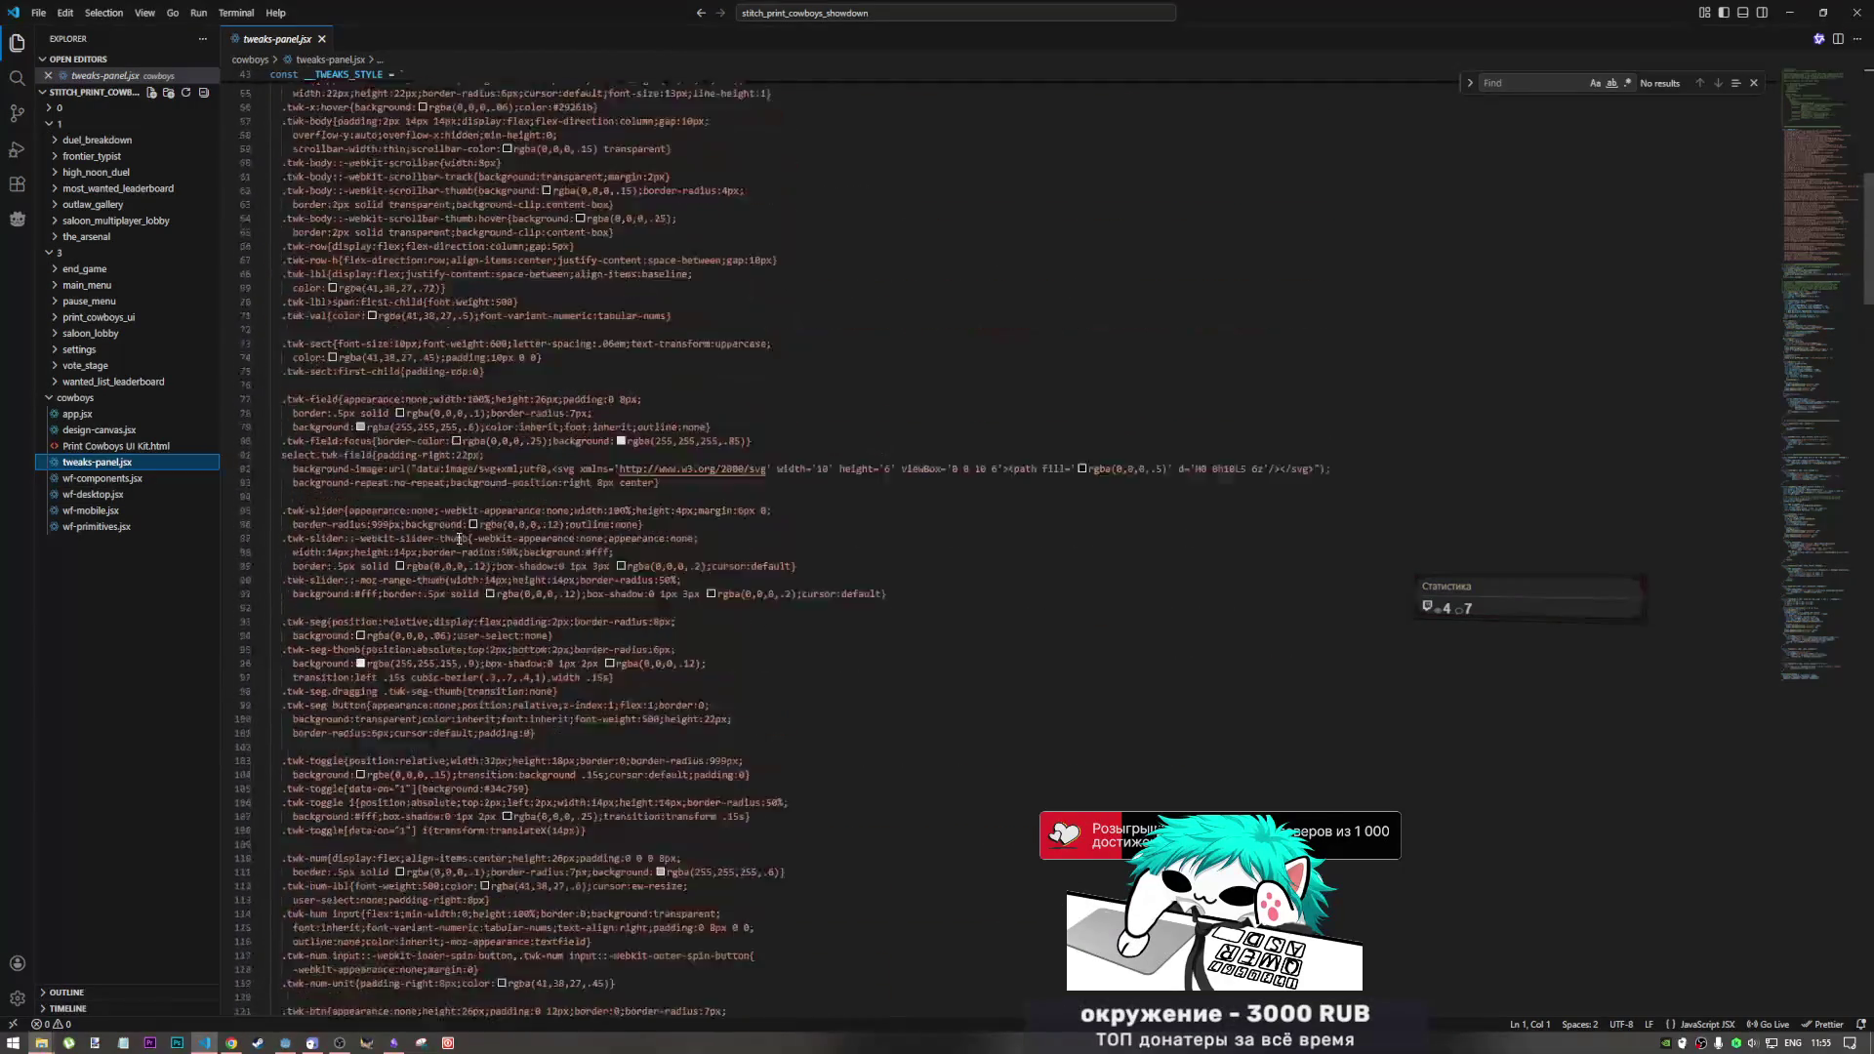
{"action": "scroll", "coordinate": [459, 539], "scroll_direction": "up", "scroll_amount": 10}
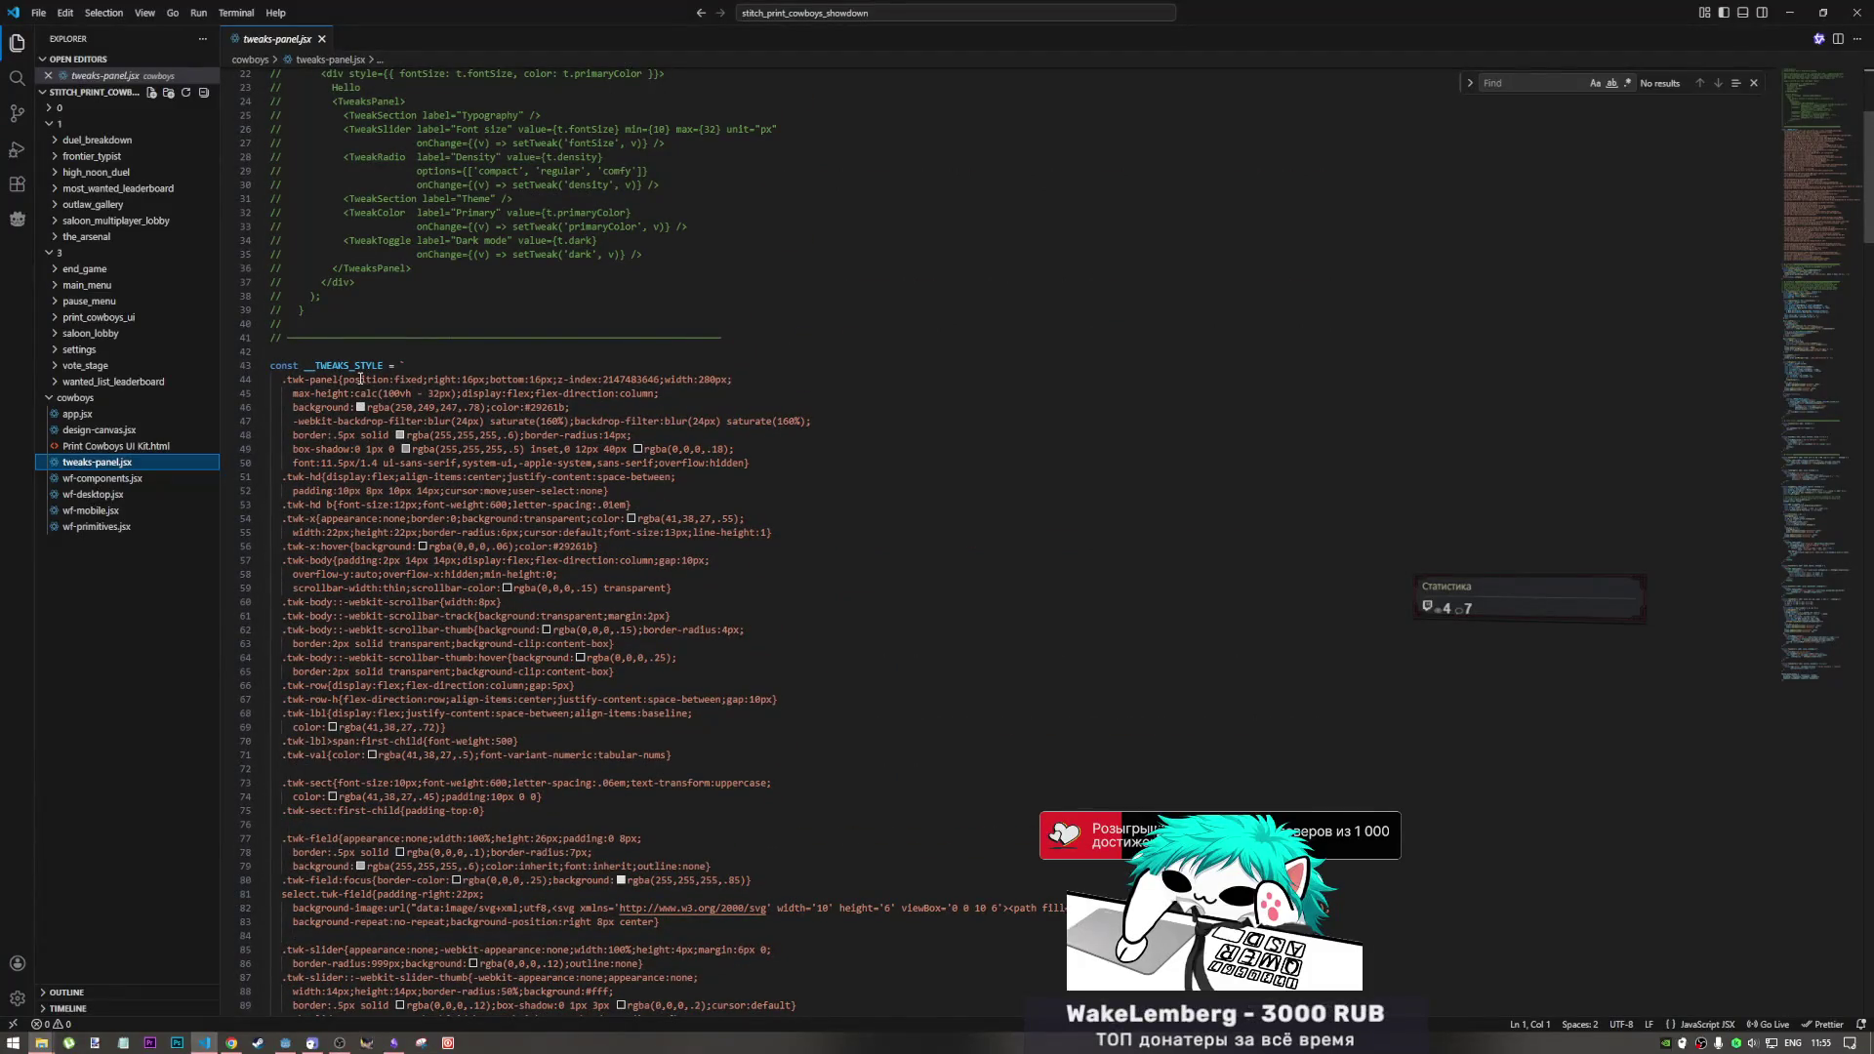
{"action": "scroll", "coordinate": [517, 420], "scroll_direction": "down", "scroll_amount": 15}
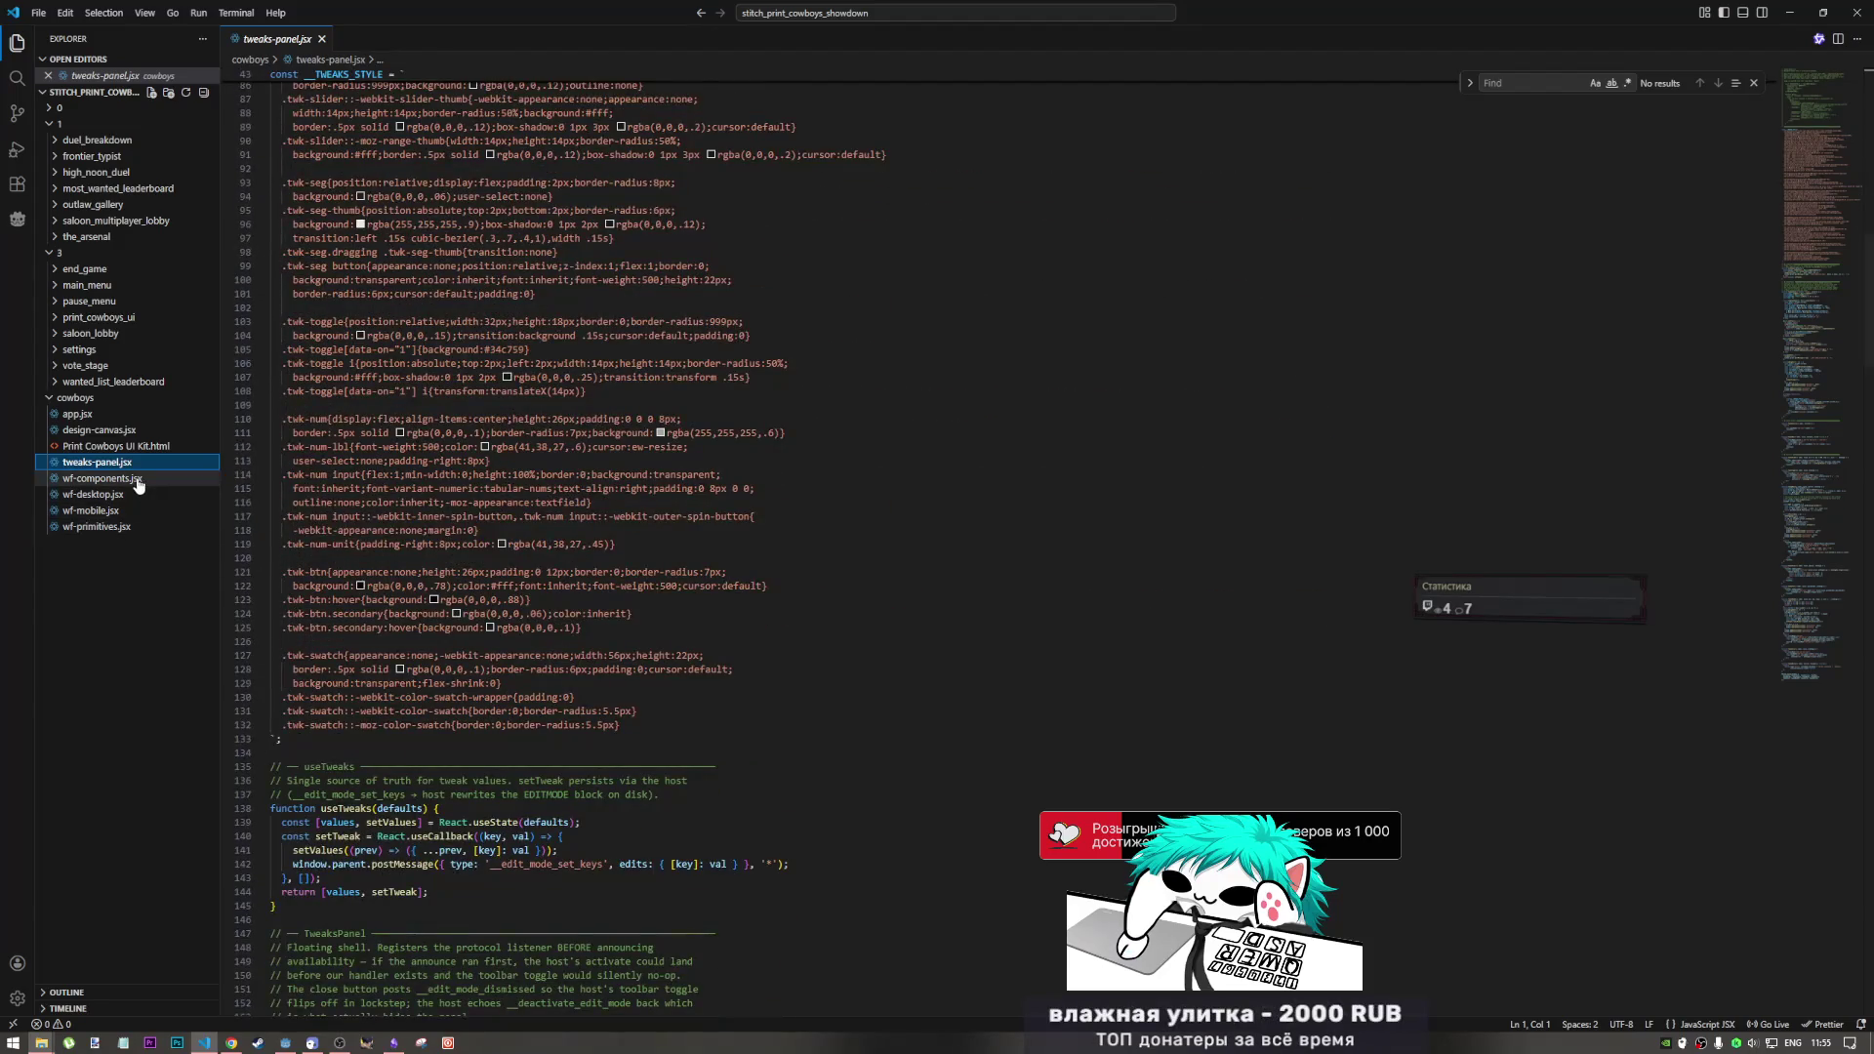
{"action": "left_click", "coordinate": [132, 478]}
{"action": "left_click", "coordinate": [132, 494]}
{"action": "left_click", "coordinate": [131, 509]}
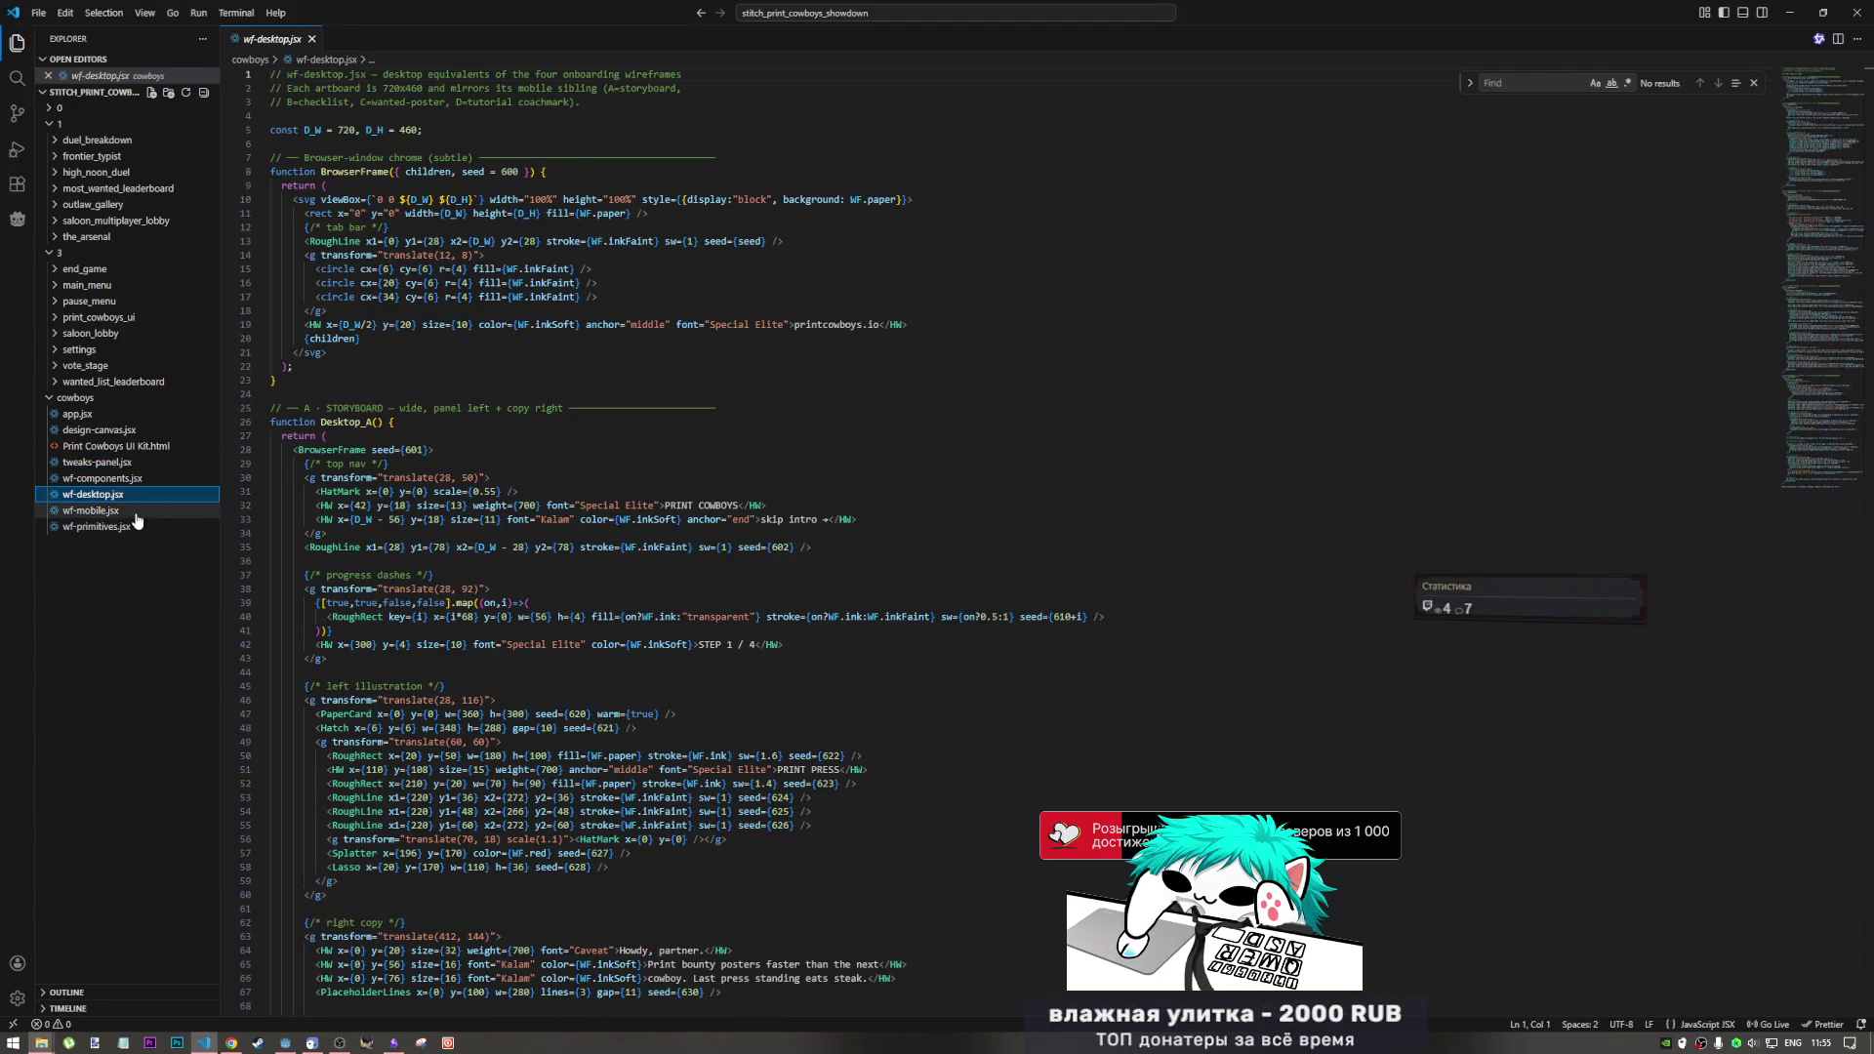
{"action": "left_click", "coordinate": [139, 527]}
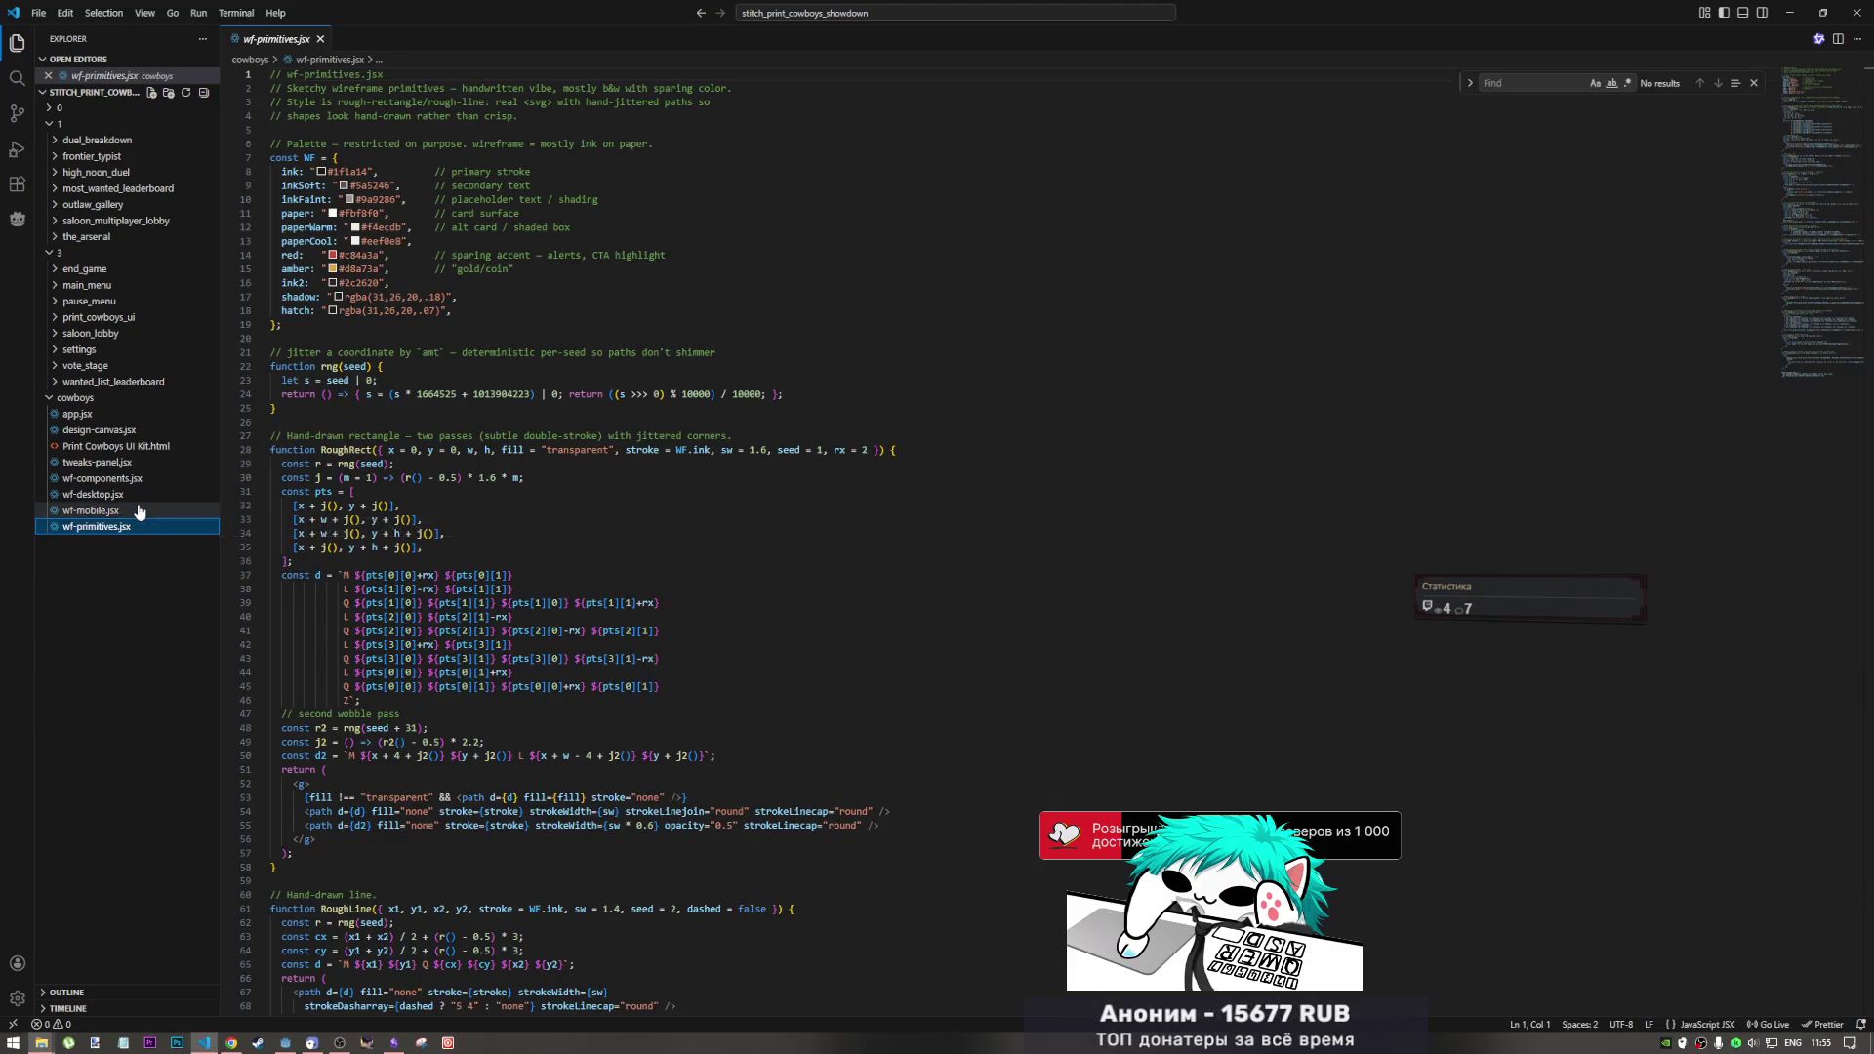
{"action": "left_click", "coordinate": [138, 510]}
{"action": "left_click", "coordinate": [137, 526]}
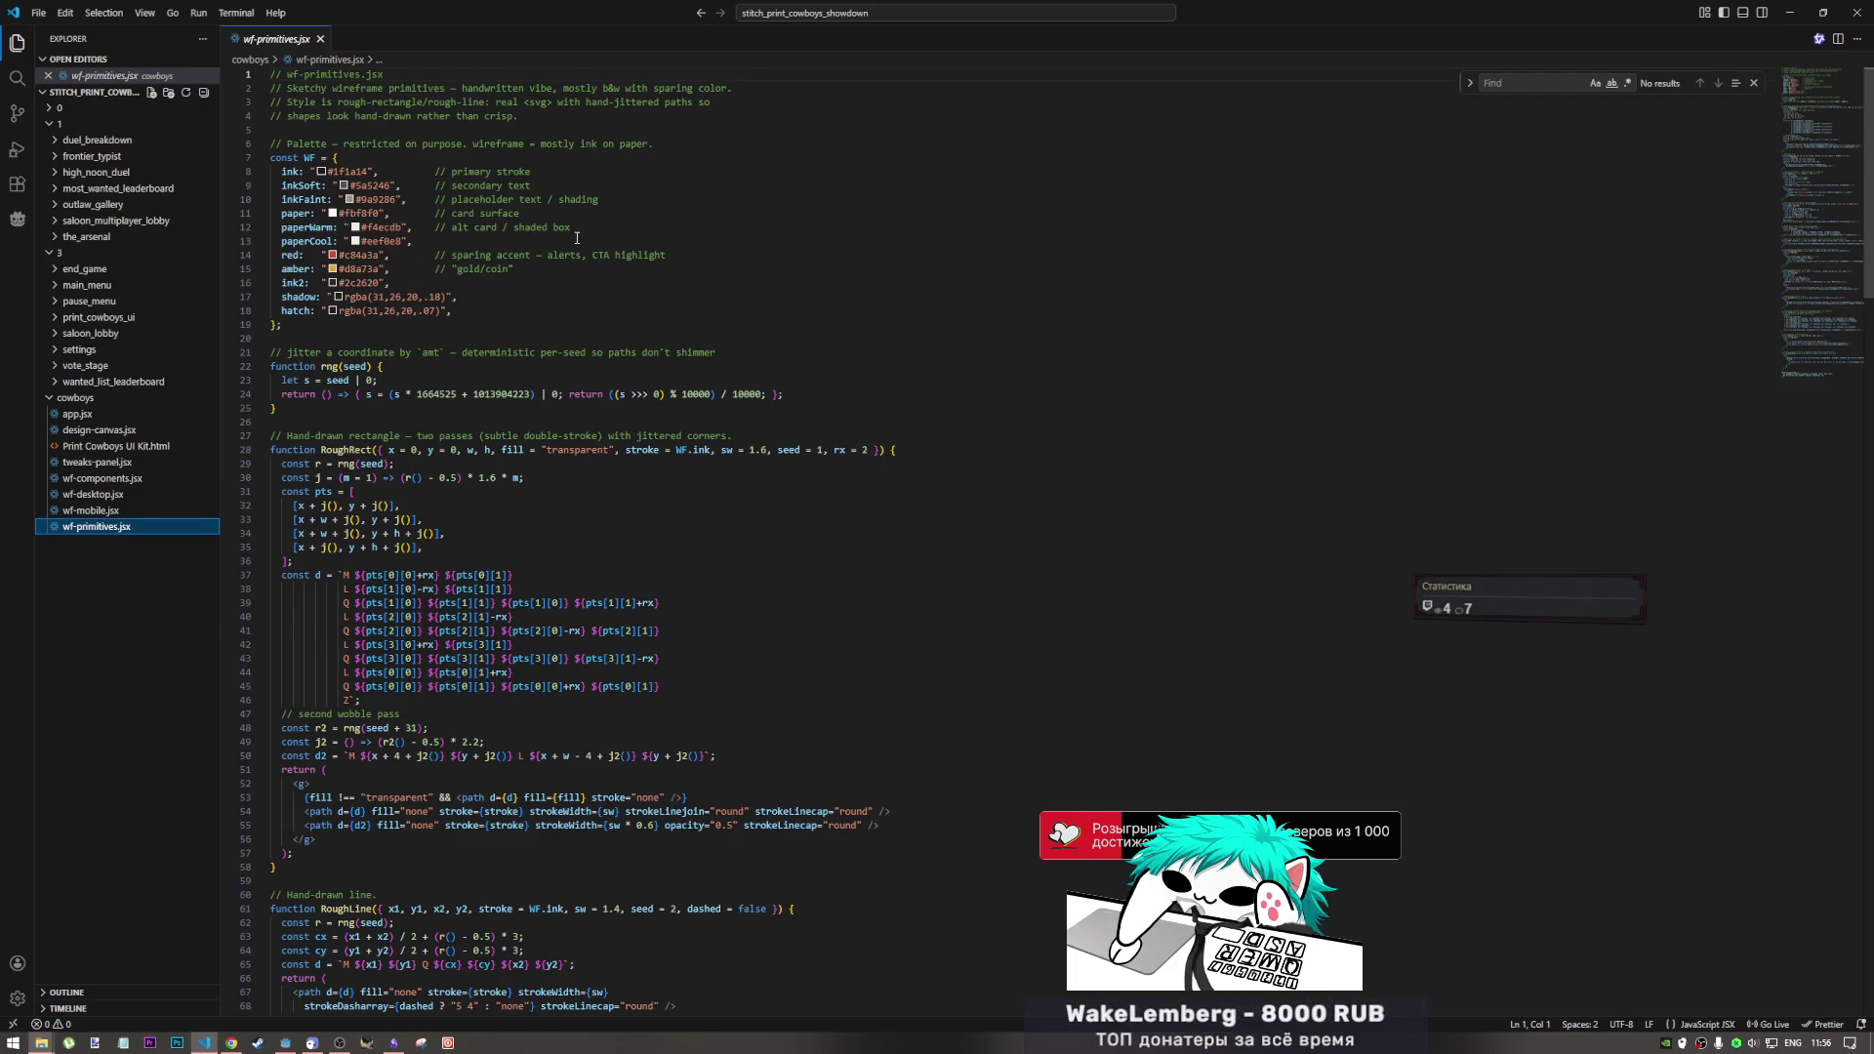
{"action": "mouse_move", "coordinate": [340, 260]}
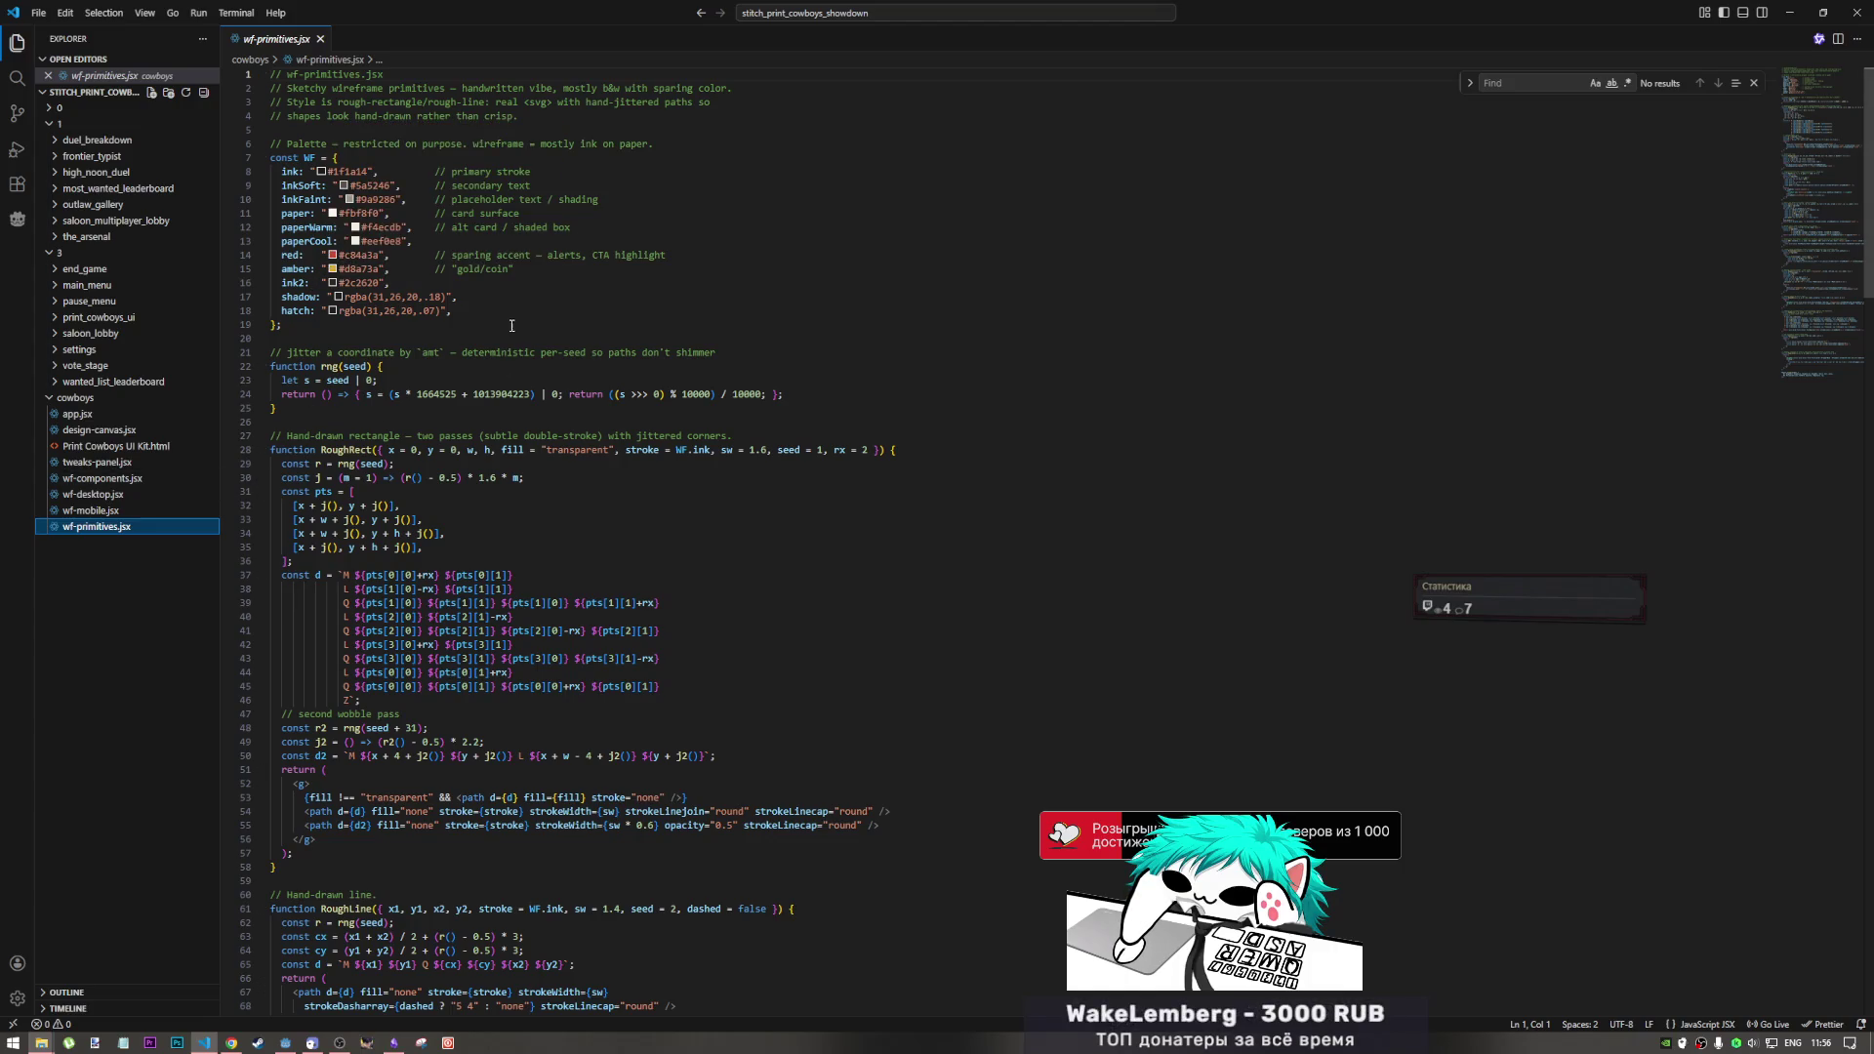
{"action": "scroll", "coordinate": [511, 339], "scroll_direction": "down", "scroll_amount": 2}
{"action": "scroll", "coordinate": [510, 338], "scroll_direction": "down", "scroll_amount": 5}
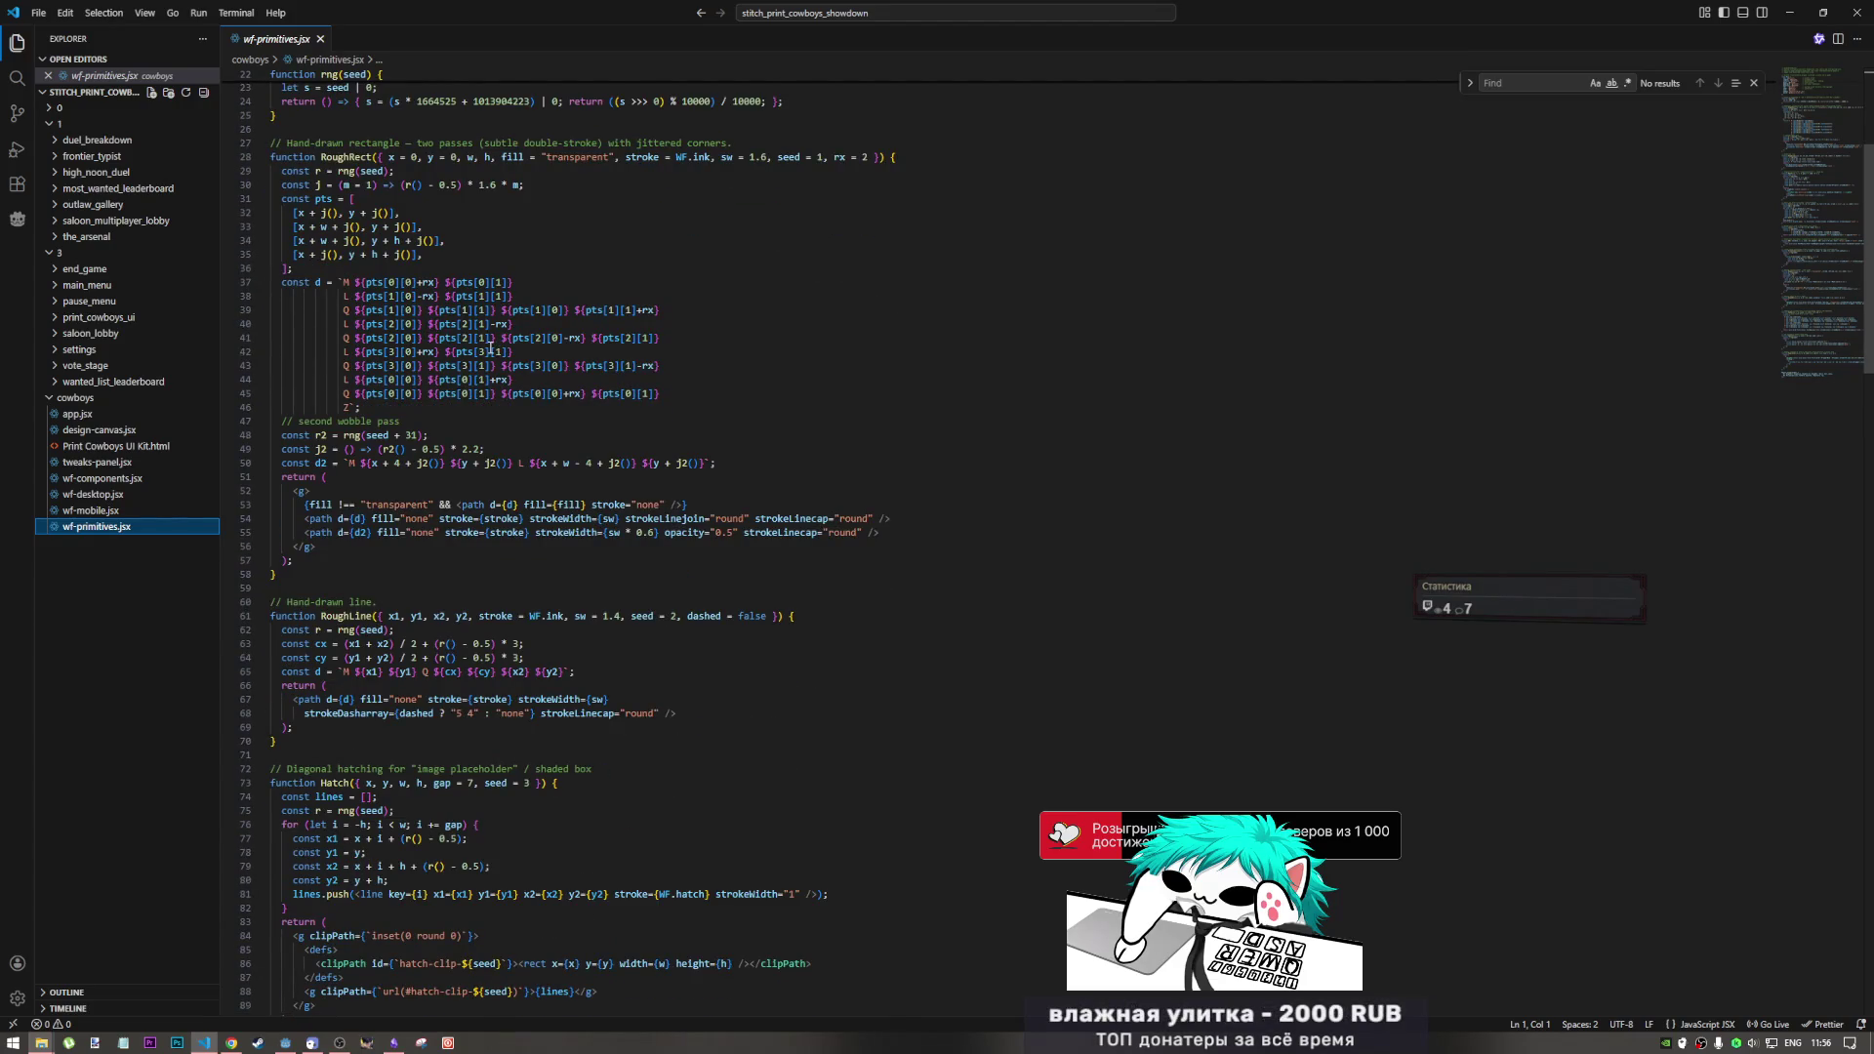
{"action": "scroll", "coordinate": [441, 315], "scroll_direction": "down", "scroll_amount": 3}
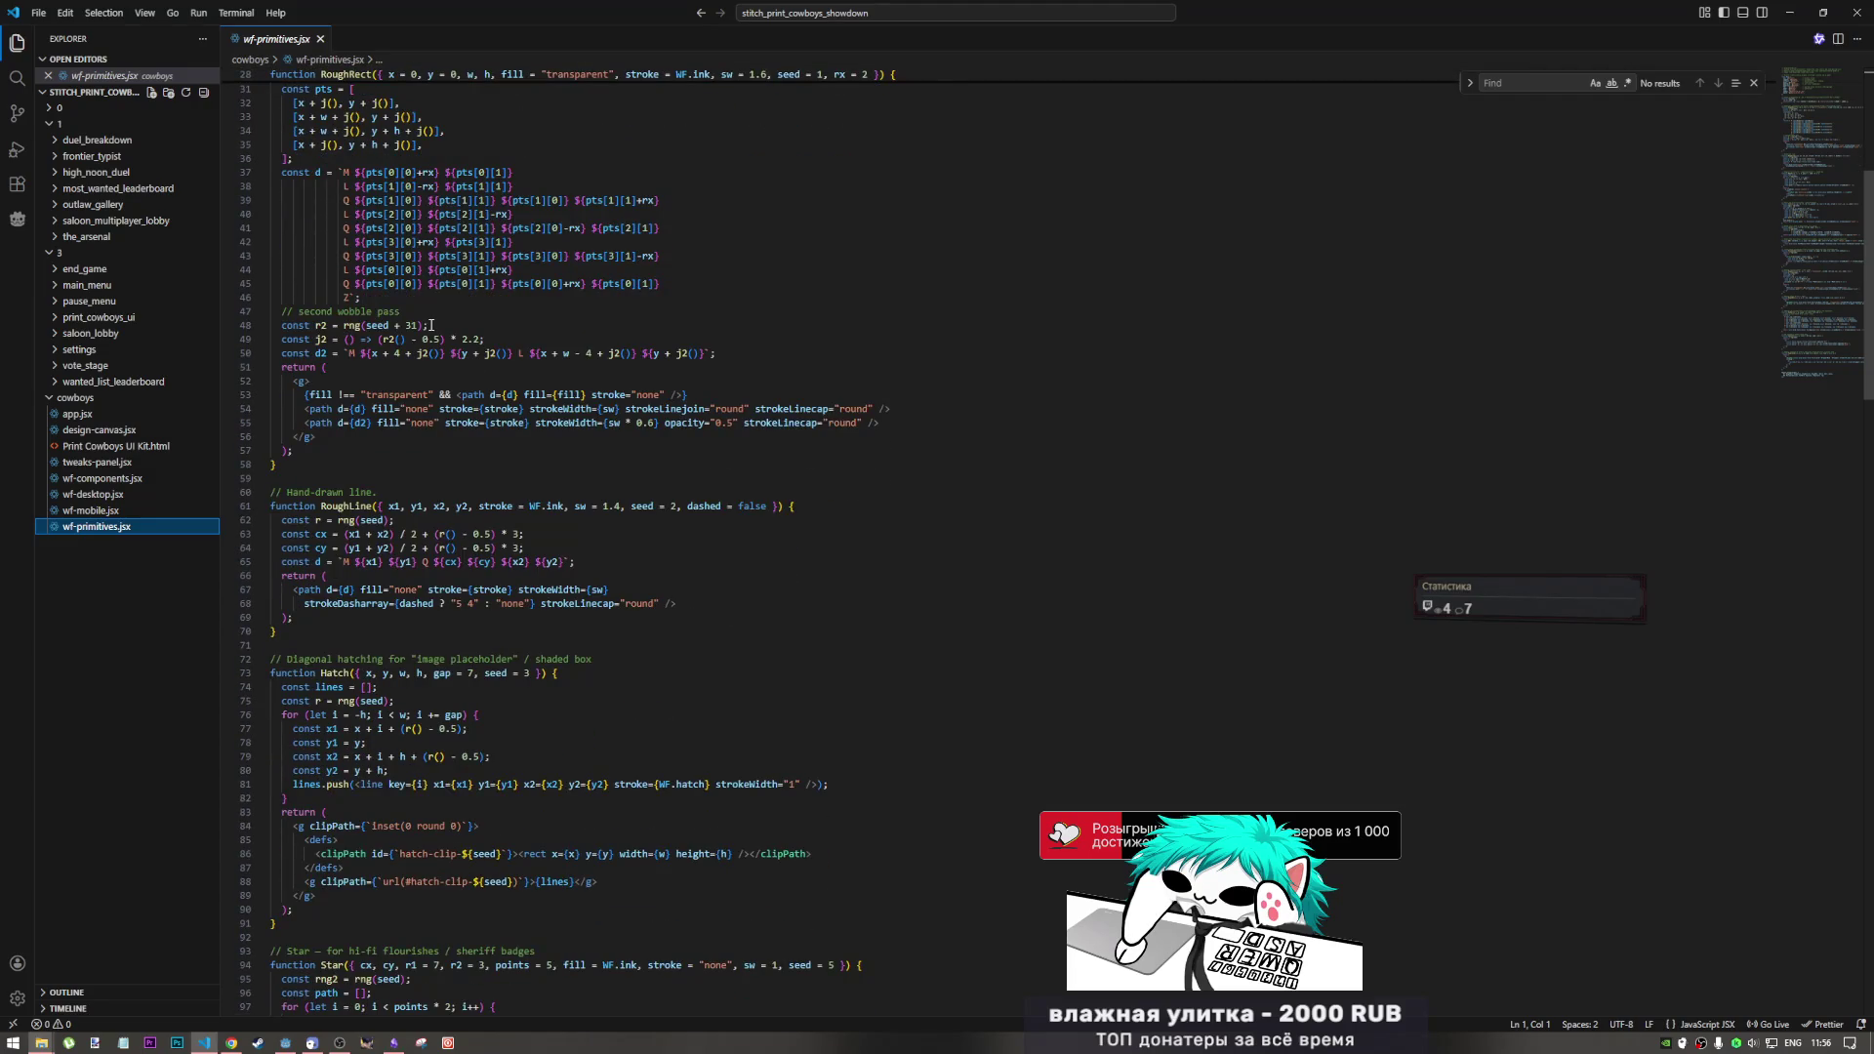
{"action": "mouse_move", "coordinate": [370, 172]}
{"action": "left_mouse_down"}
{"action": "mouse_move", "coordinate": [536, 284]}
{"action": "mouse_move", "coordinate": [688, 294]}
{"action": "left_mouse_up"}
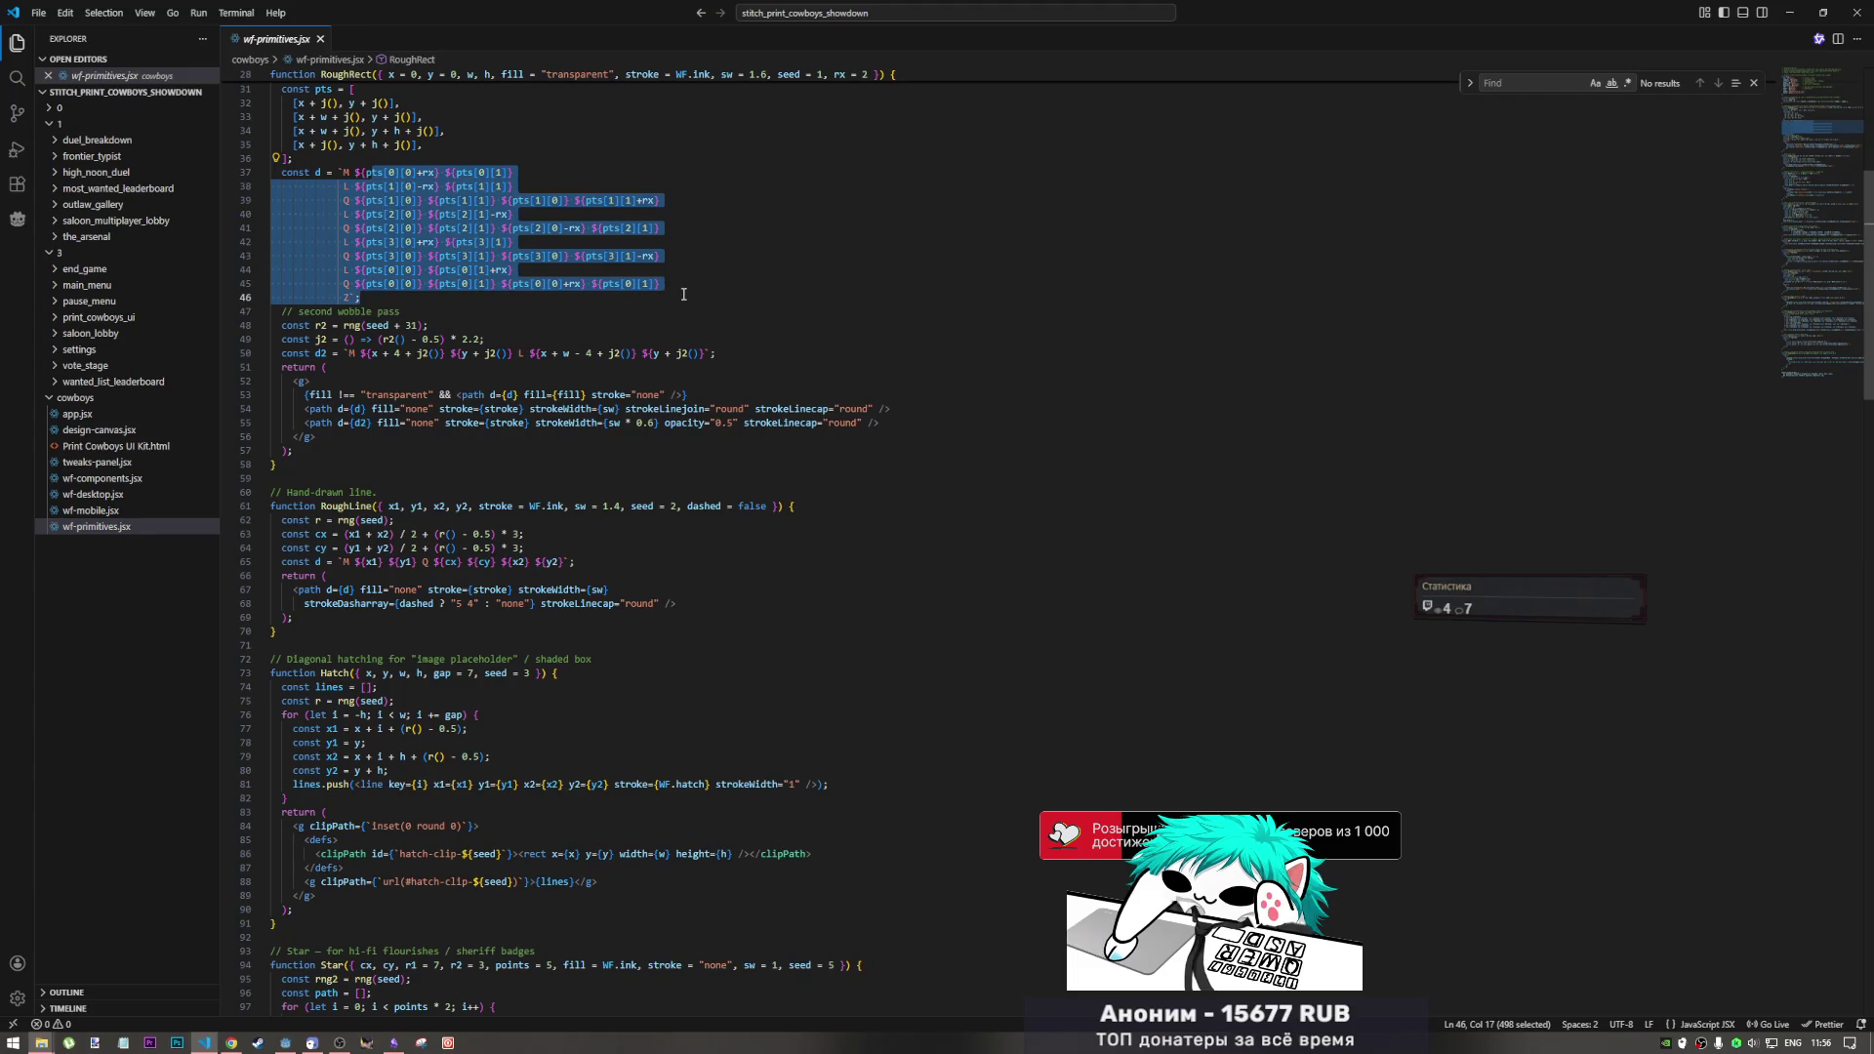
{"action": "left_click", "coordinate": [681, 284]}
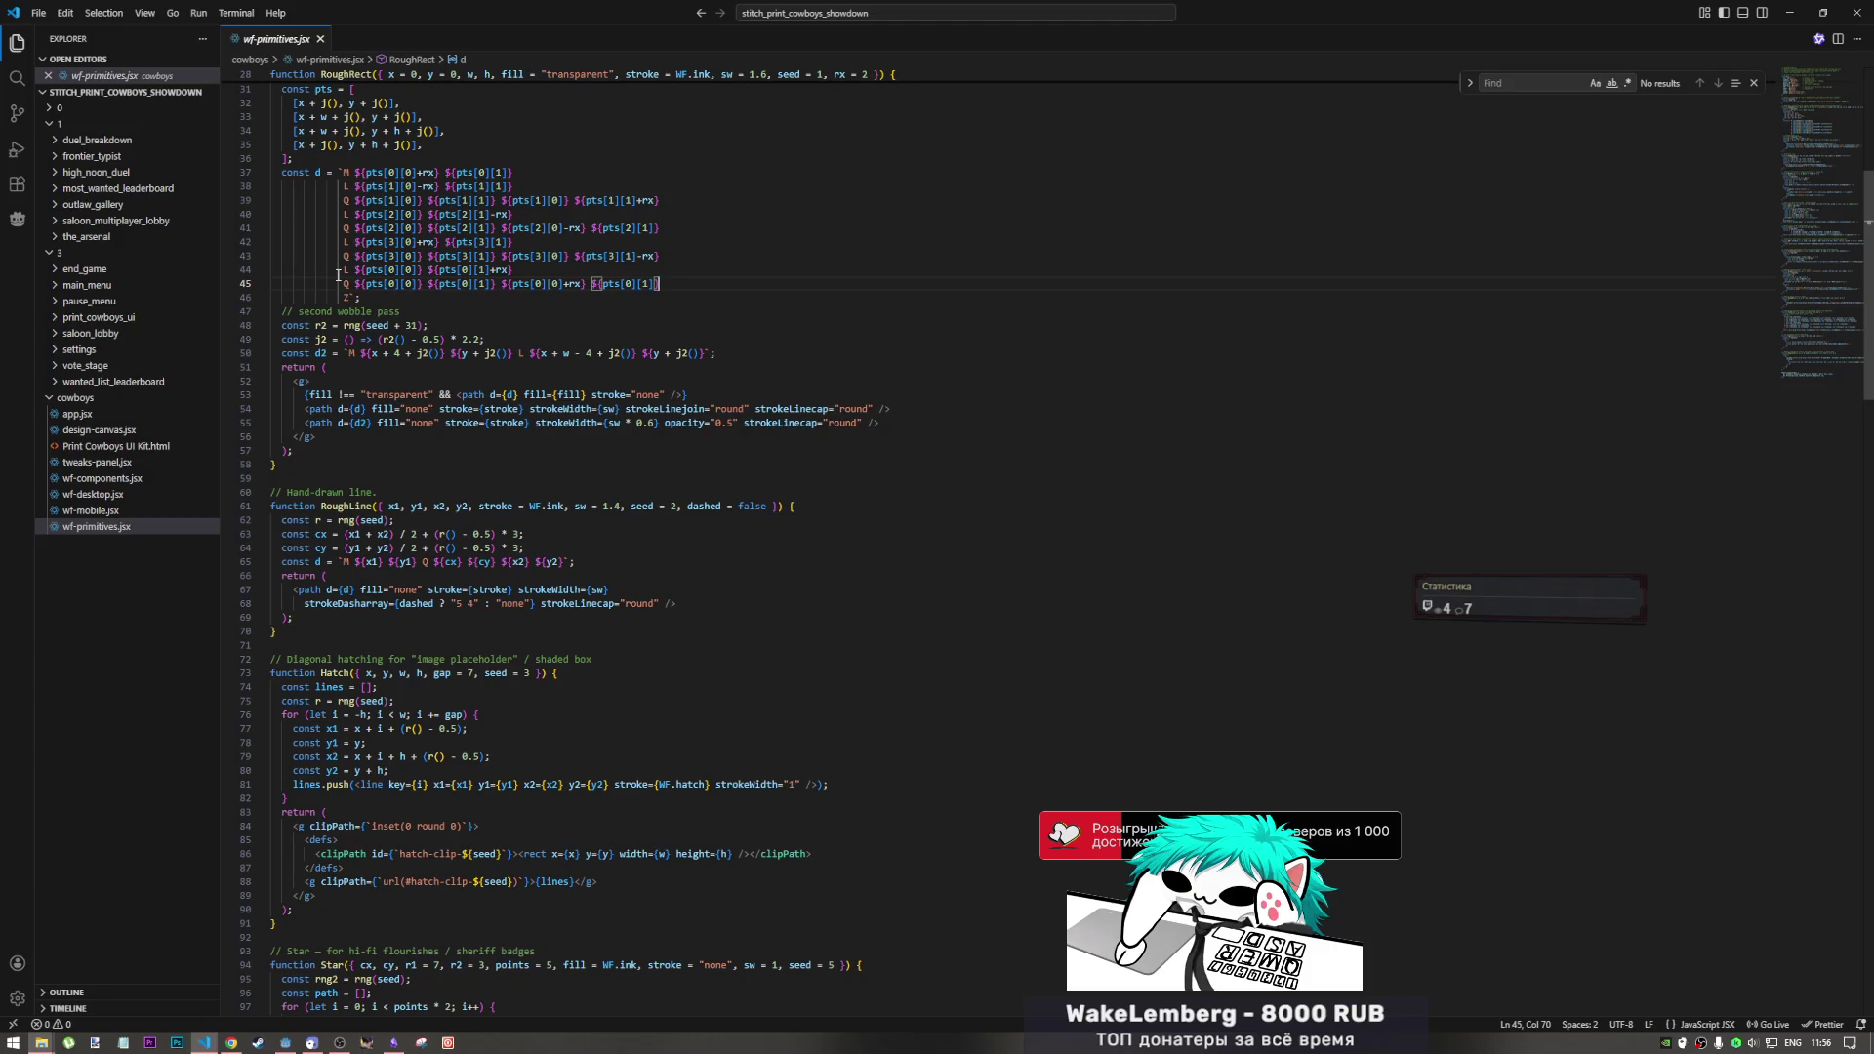
{"action": "scroll", "coordinate": [406, 449], "scroll_direction": "down", "scroll_amount": 8}
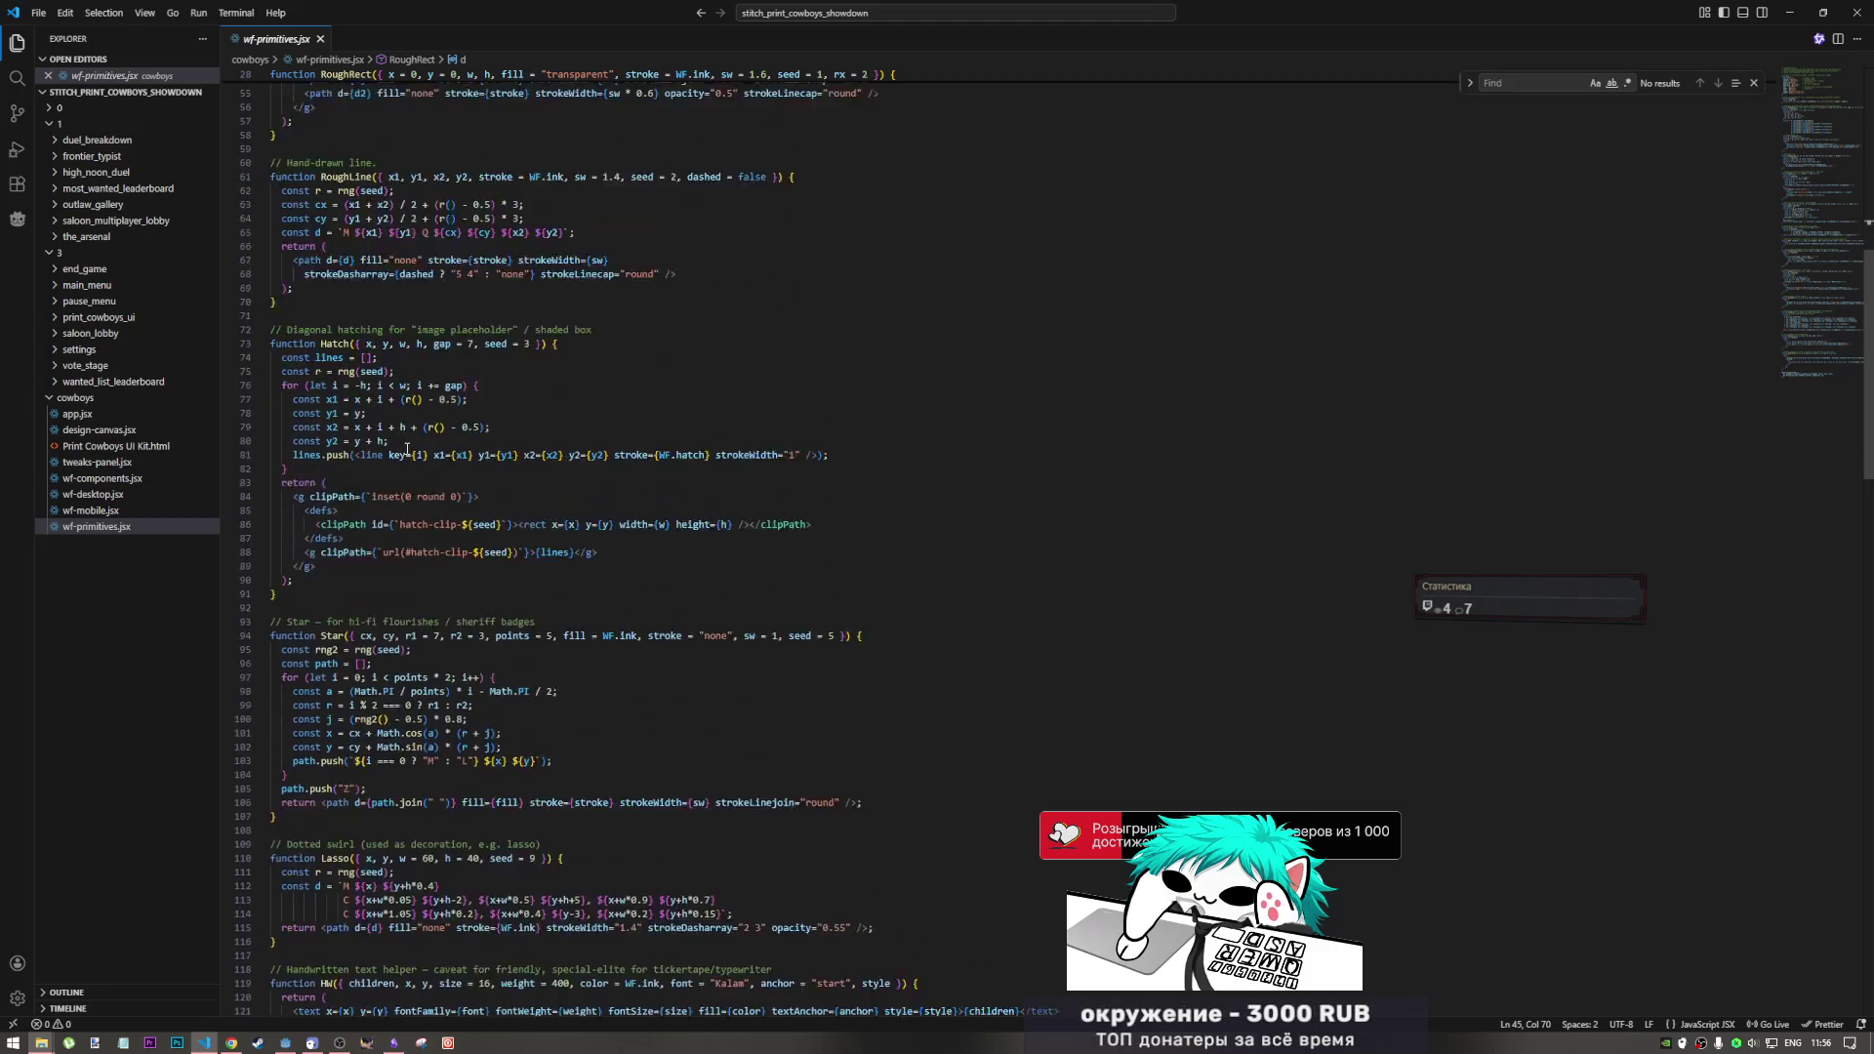
{"action": "scroll", "coordinate": [407, 449], "scroll_direction": "down", "scroll_amount": 2}
{"action": "scroll", "coordinate": [390, 445], "scroll_direction": "down", "scroll_amount": 3}
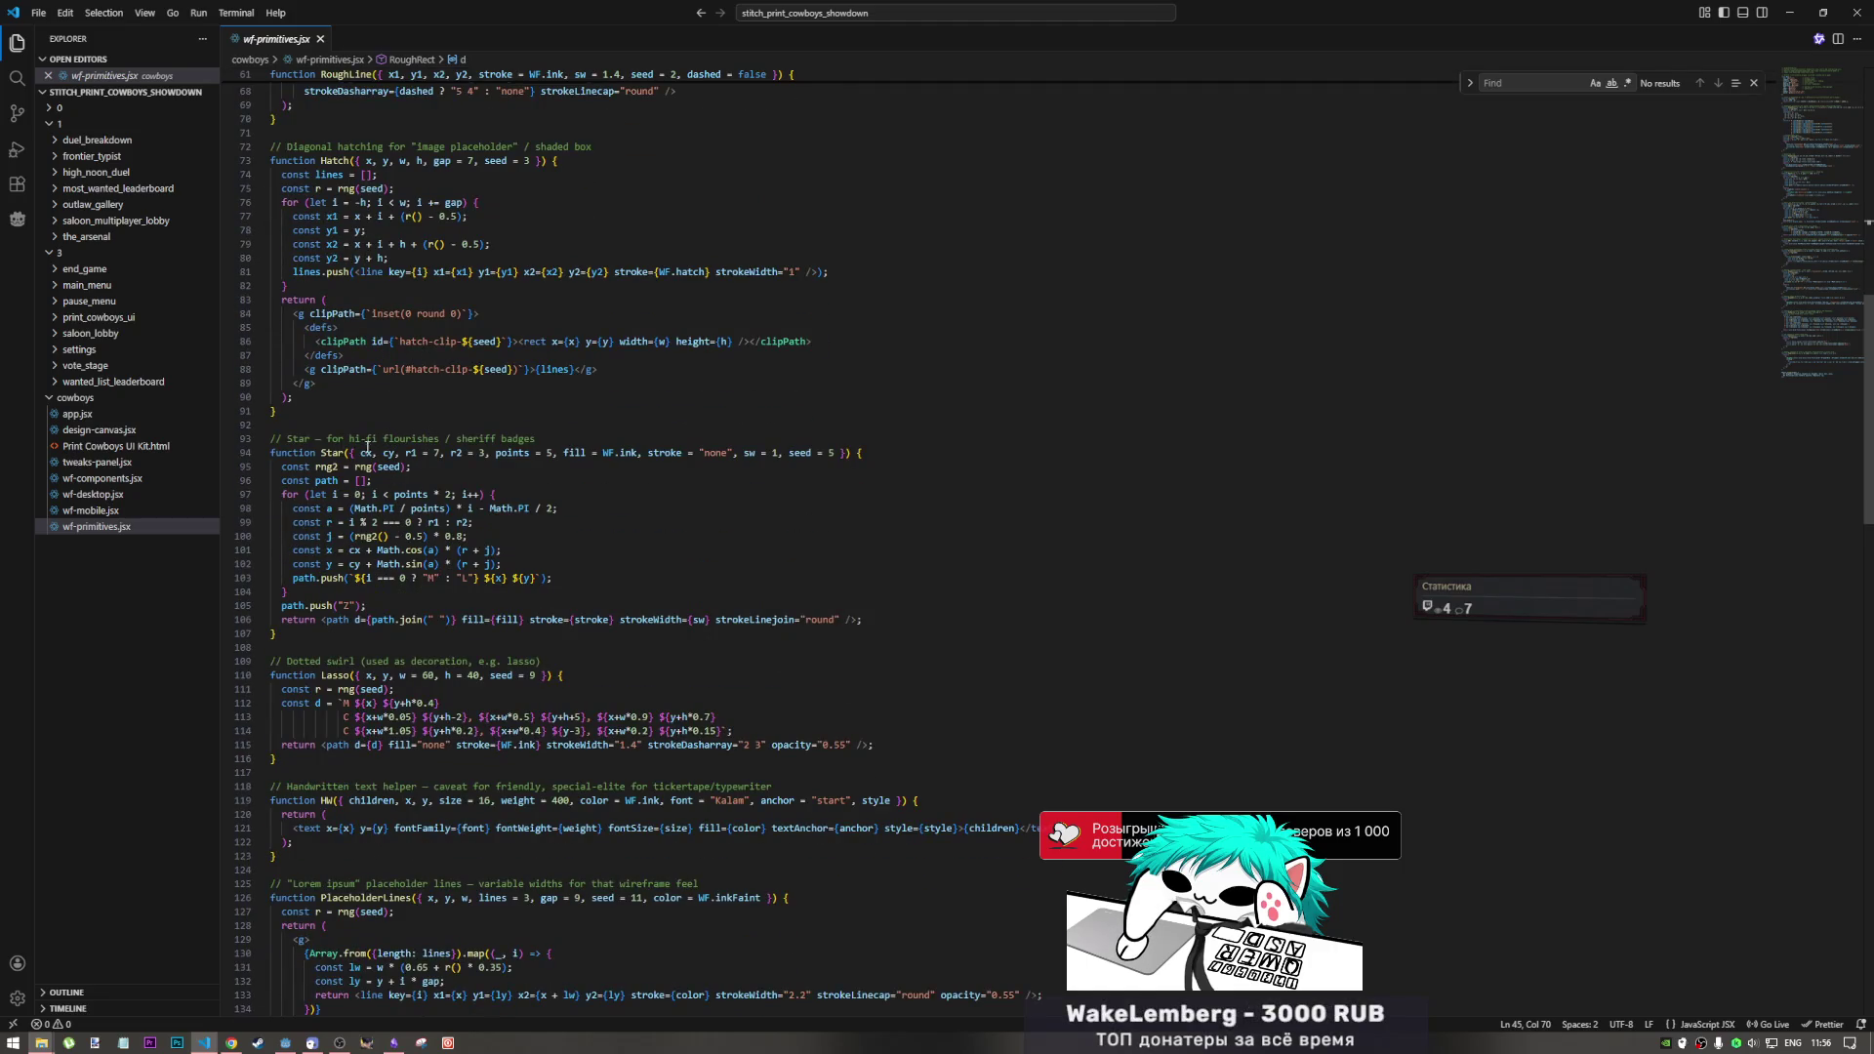
{"action": "left_click_drag", "start_coordinate": [329, 438], "coordinate": [433, 439]}
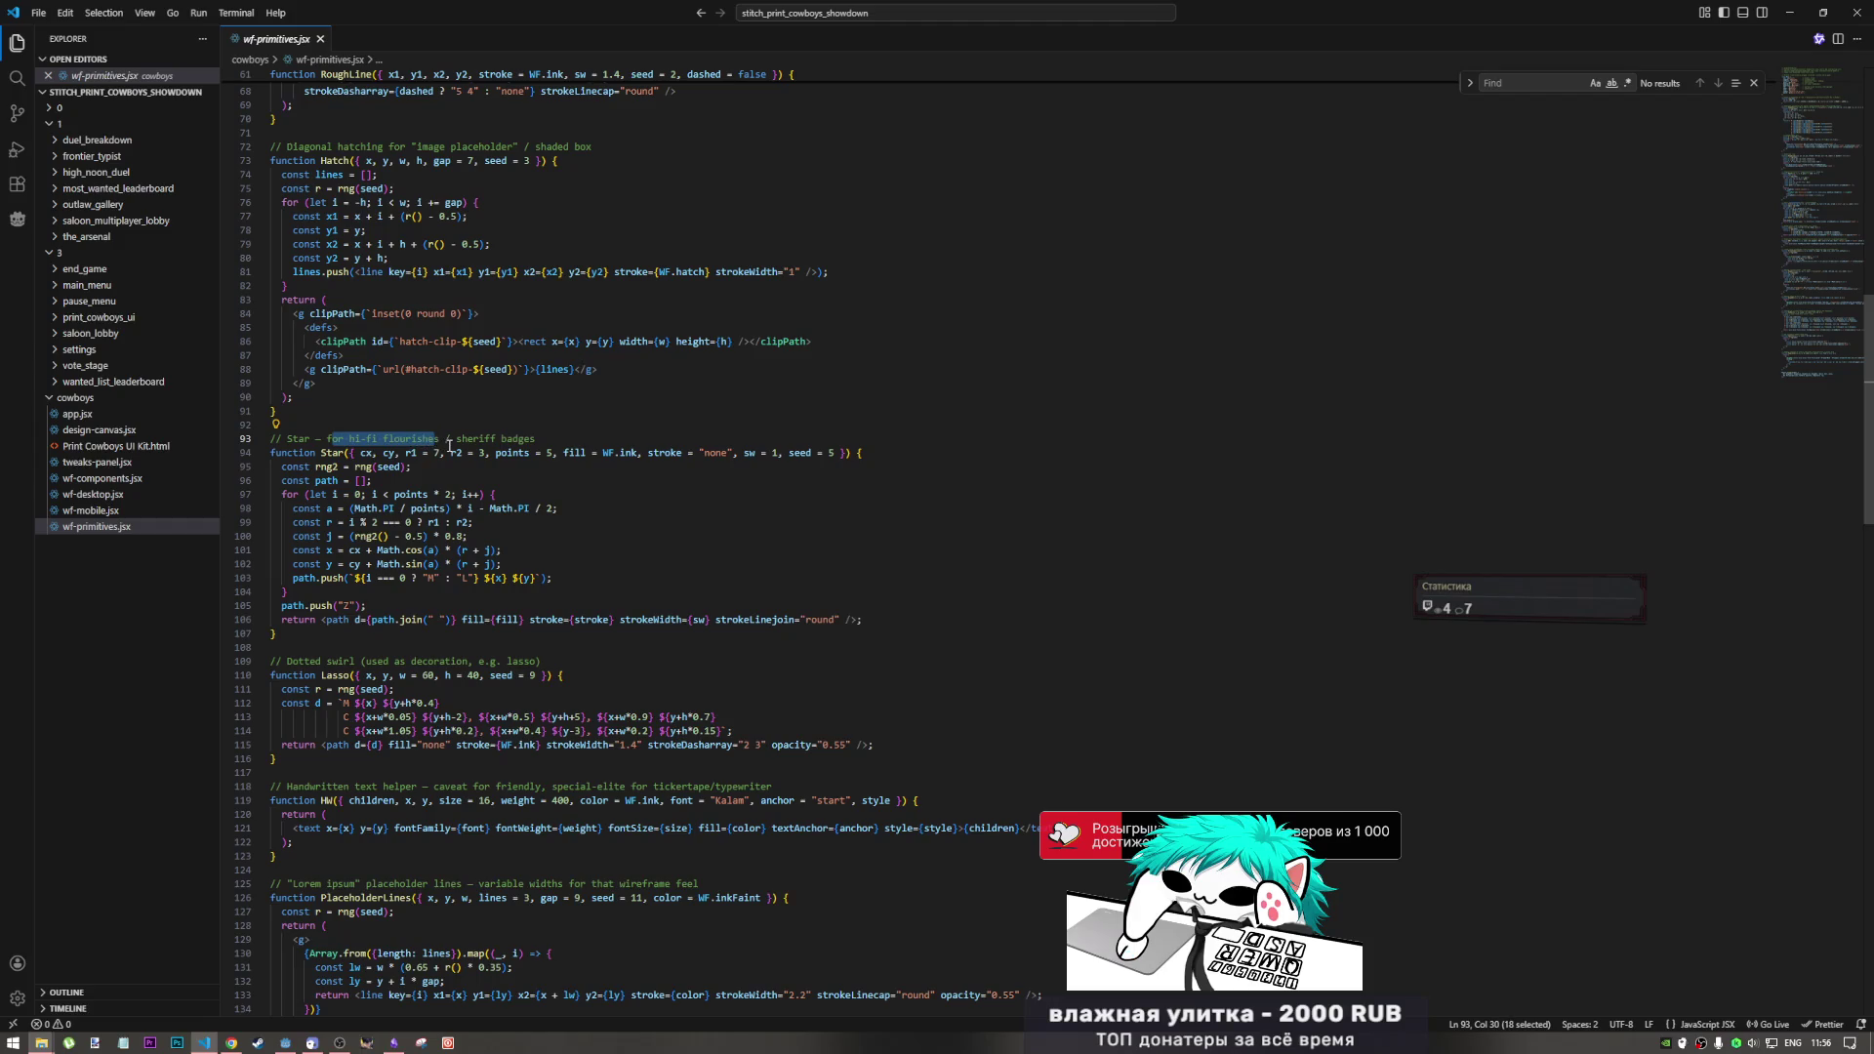
{"action": "left_click_drag", "start_coordinate": [457, 438], "coordinate": [534, 438]}
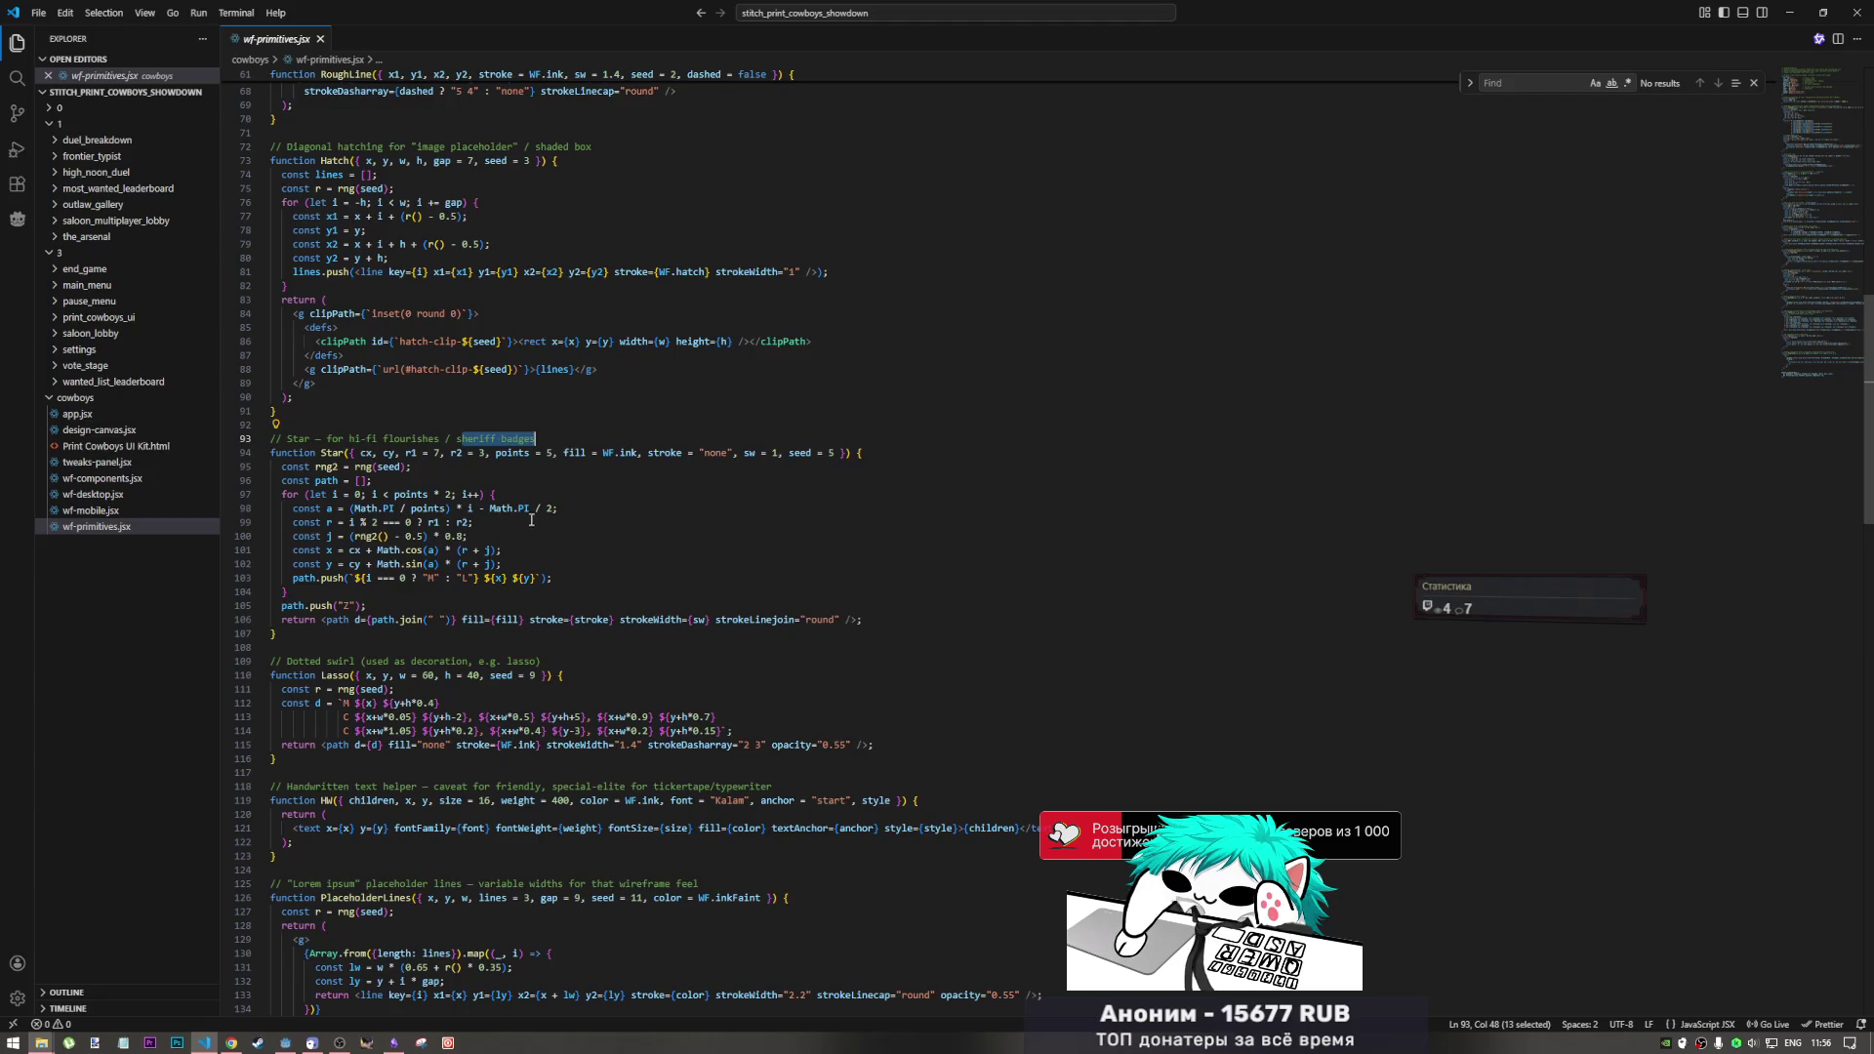
{"action": "scroll", "coordinate": [530, 525], "scroll_direction": "down", "scroll_amount": 4}
{"action": "scroll", "coordinate": [530, 525], "scroll_direction": "down", "scroll_amount": 12}
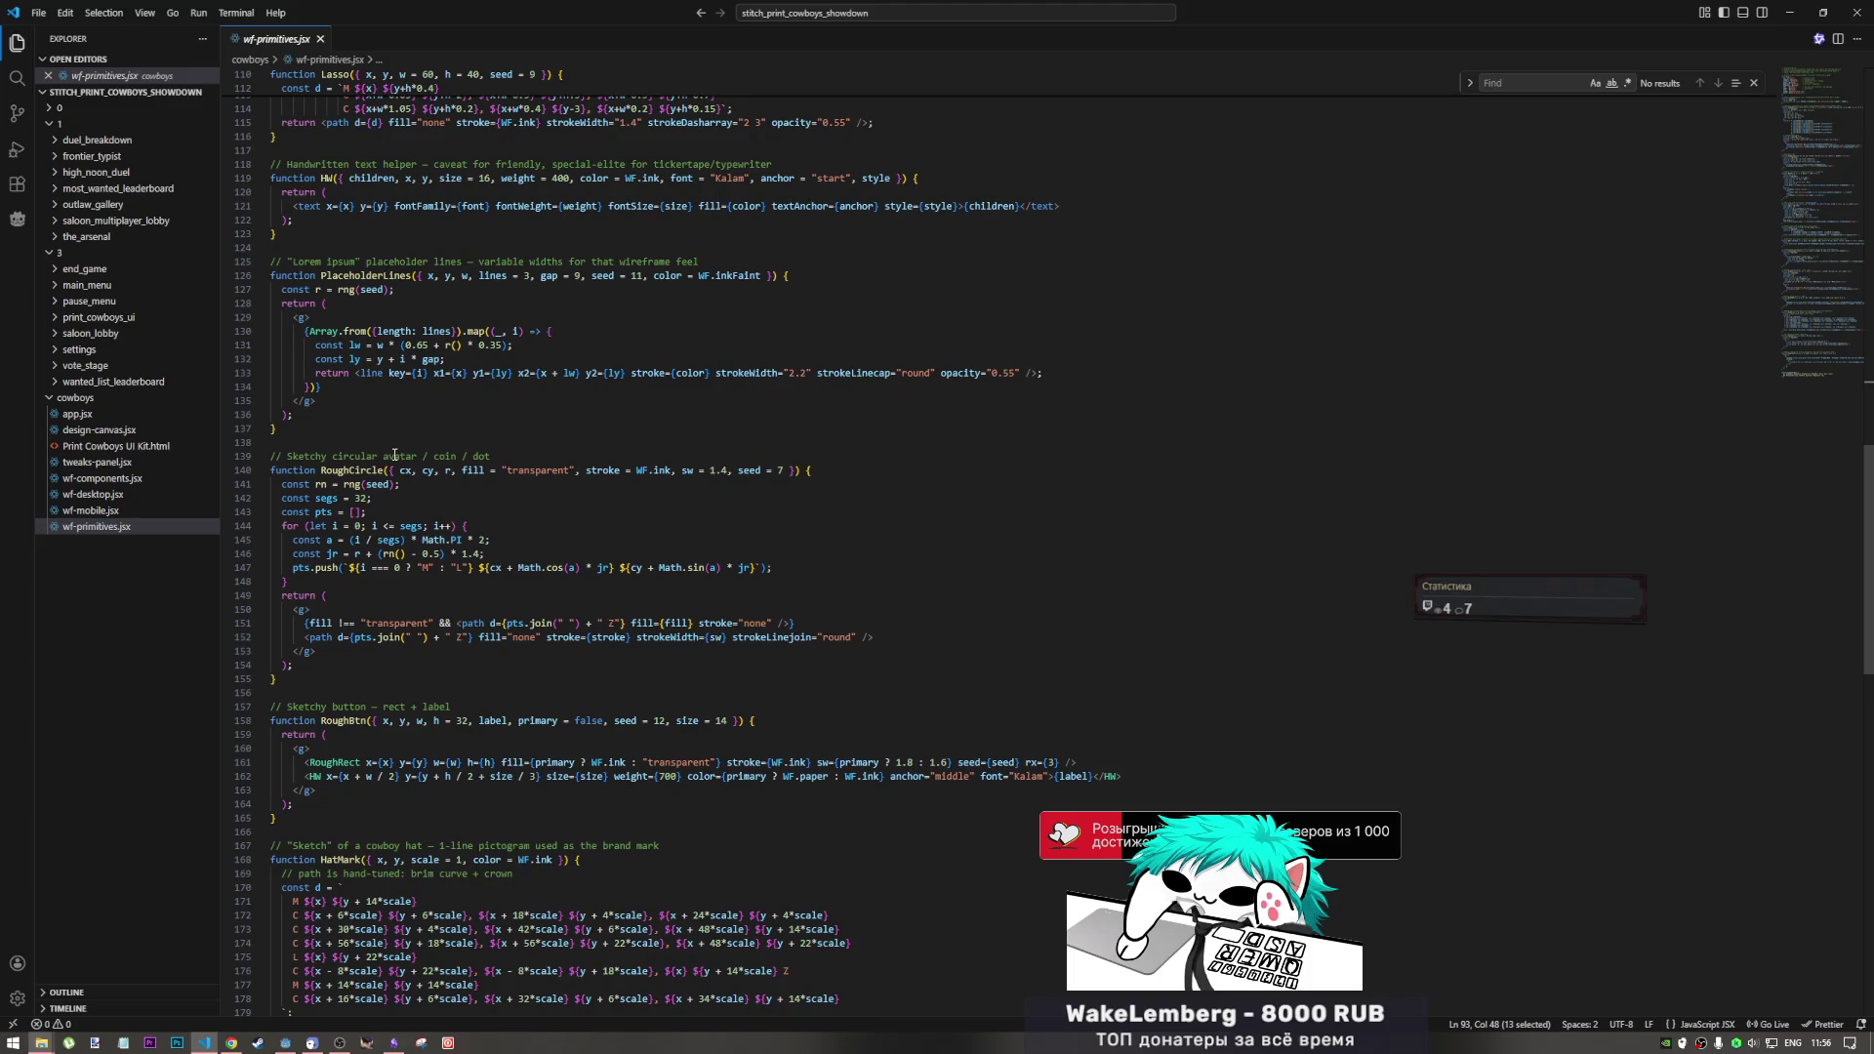
Step: Highlight the RoughCircle avatar comment and the HatMark hat path, showing every HatMark use
{"action": "left_click_drag", "start_coordinate": [399, 455], "coordinate": [432, 456]}
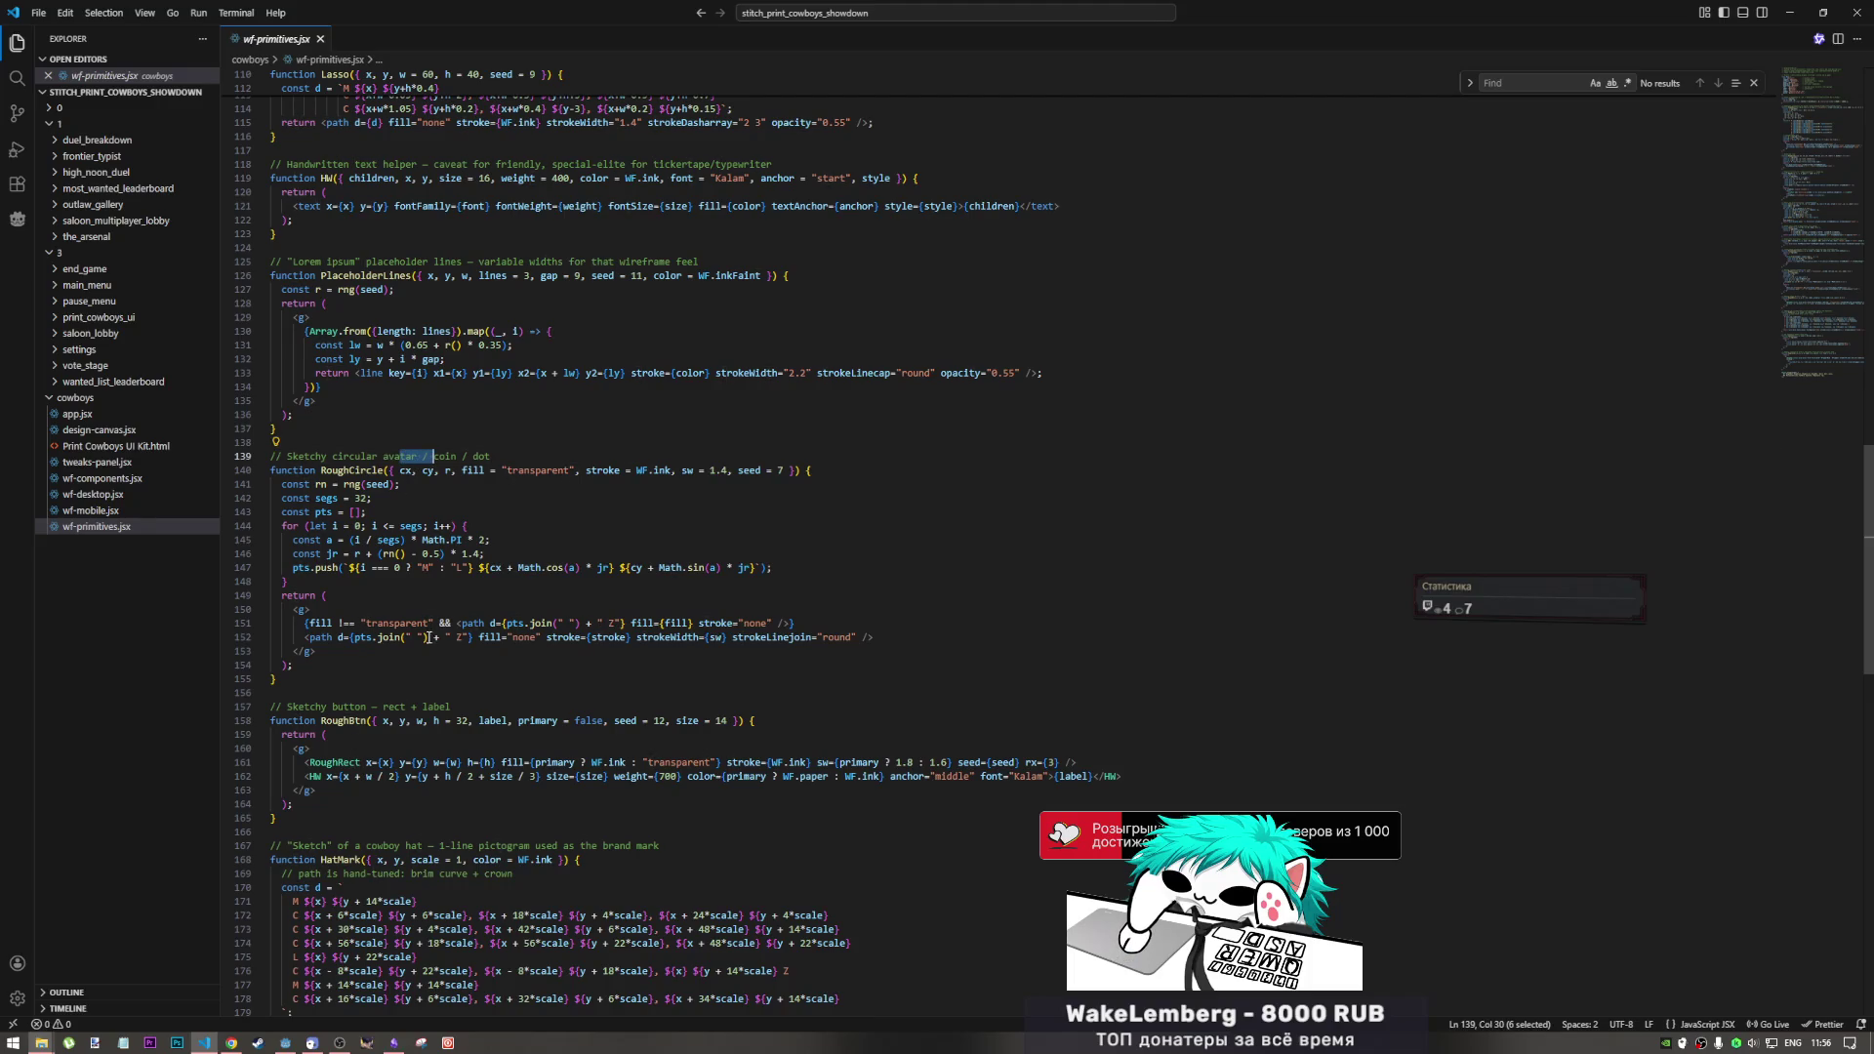
{"action": "scroll", "coordinate": [427, 637], "scroll_direction": "down", "scroll_amount": 14}
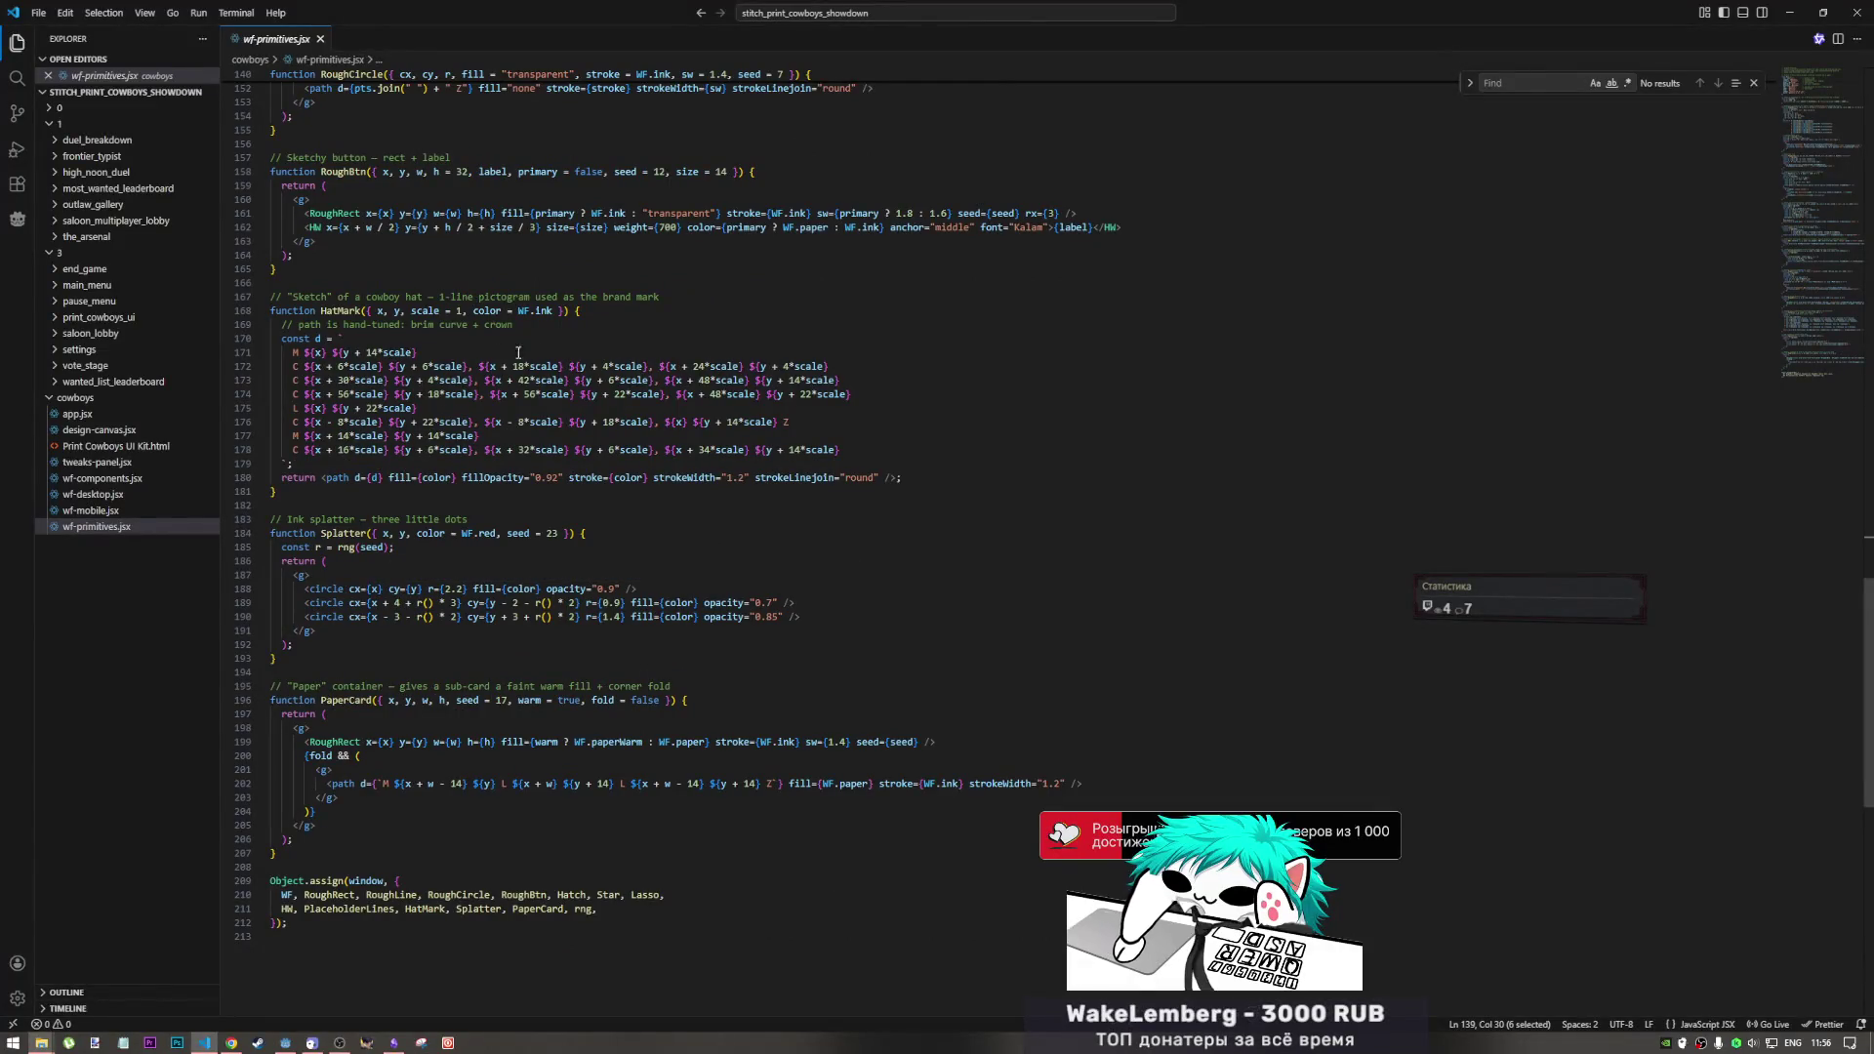
{"action": "left_click_drag", "start_coordinate": [310, 353], "coordinate": [867, 464]}
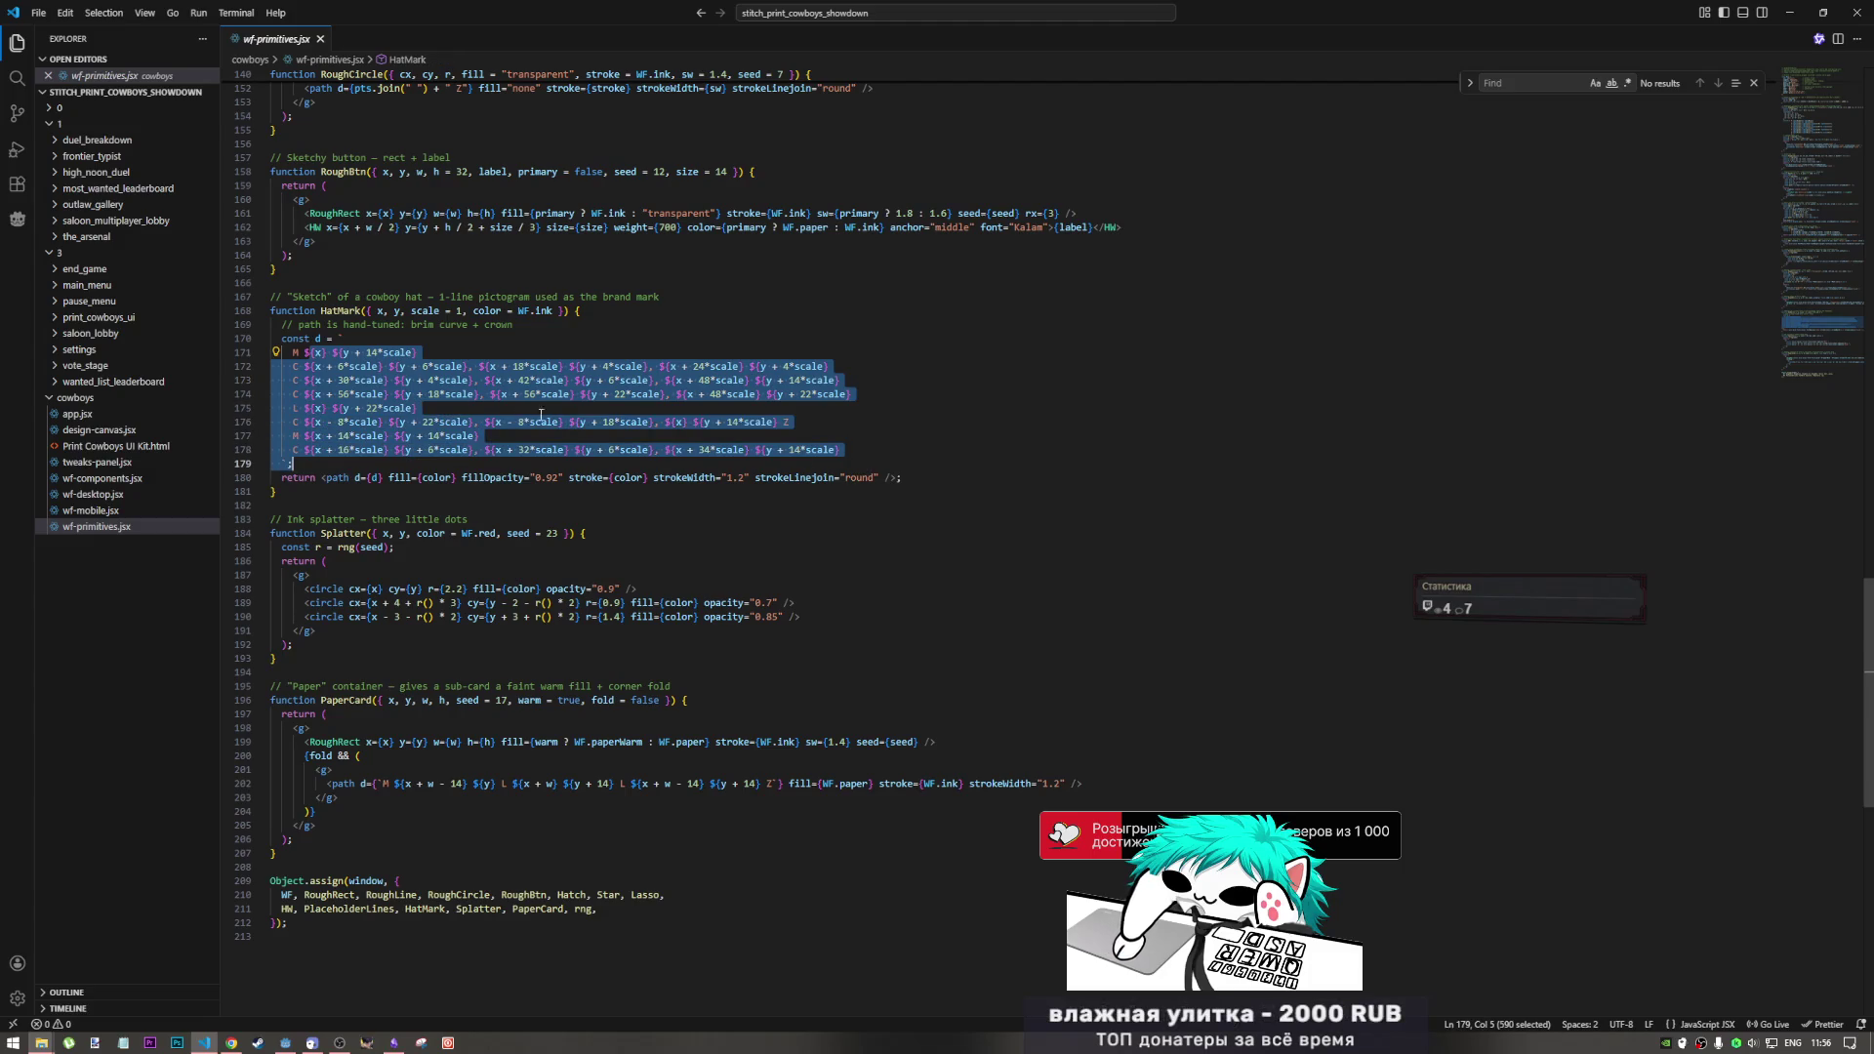
{"action": "left_click", "coordinate": [334, 311]}
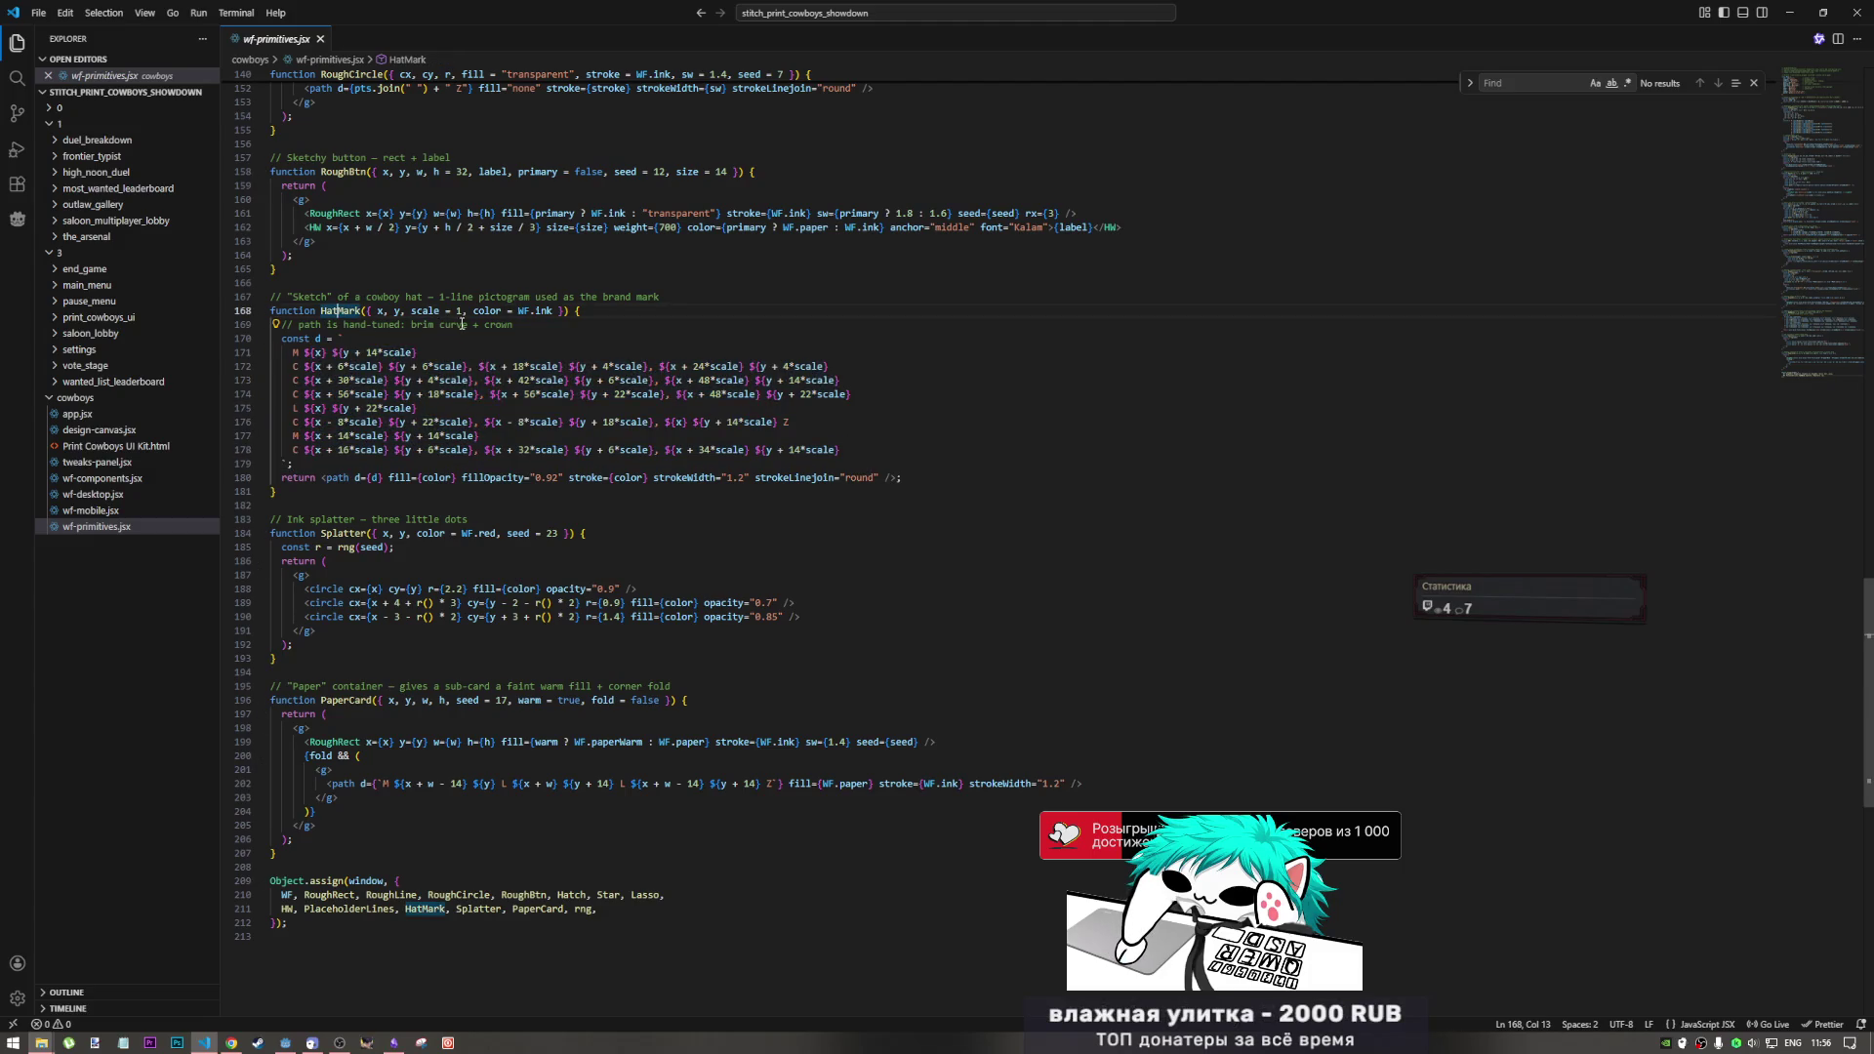
Step: Read the hand-tuned brim and cowboy hat sketch comments, then bring the Stitch page in Chrome forward
{"action": "left_click_drag", "start_coordinate": [322, 325], "coordinate": [515, 327]}
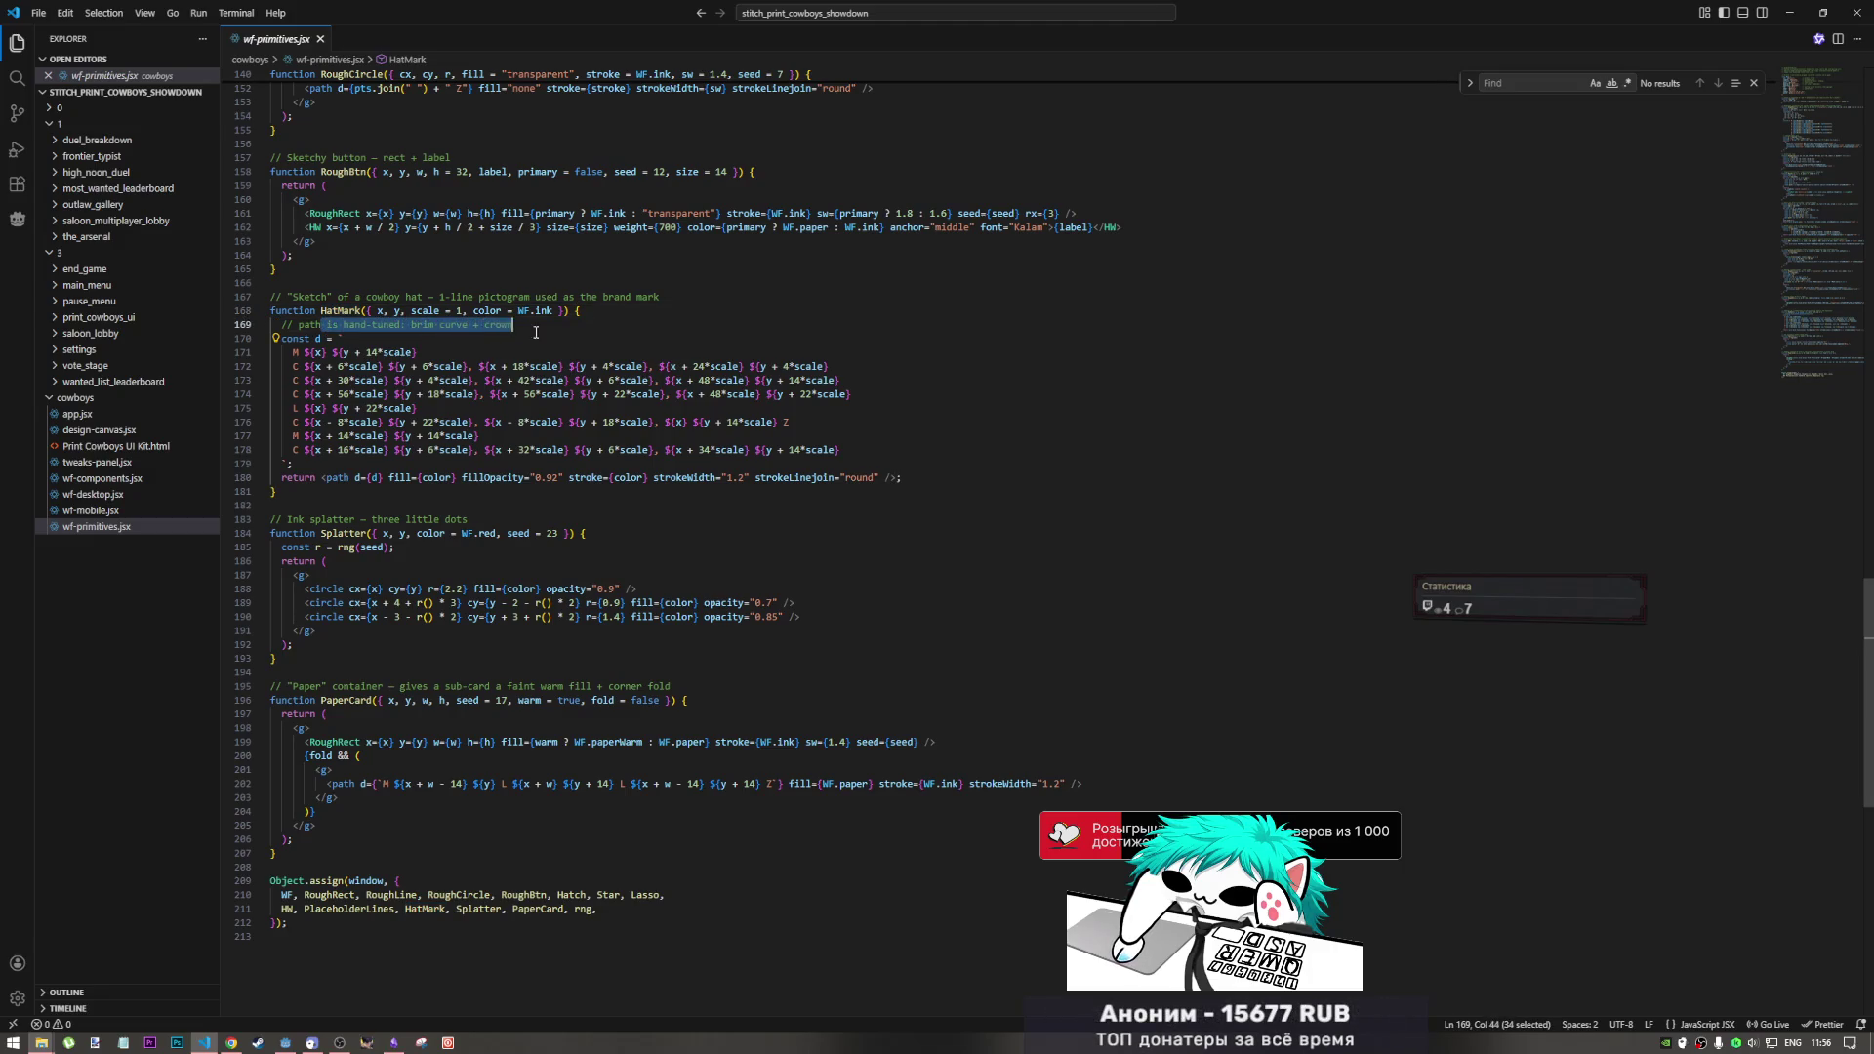
{"action": "left_click", "coordinate": [556, 329]}
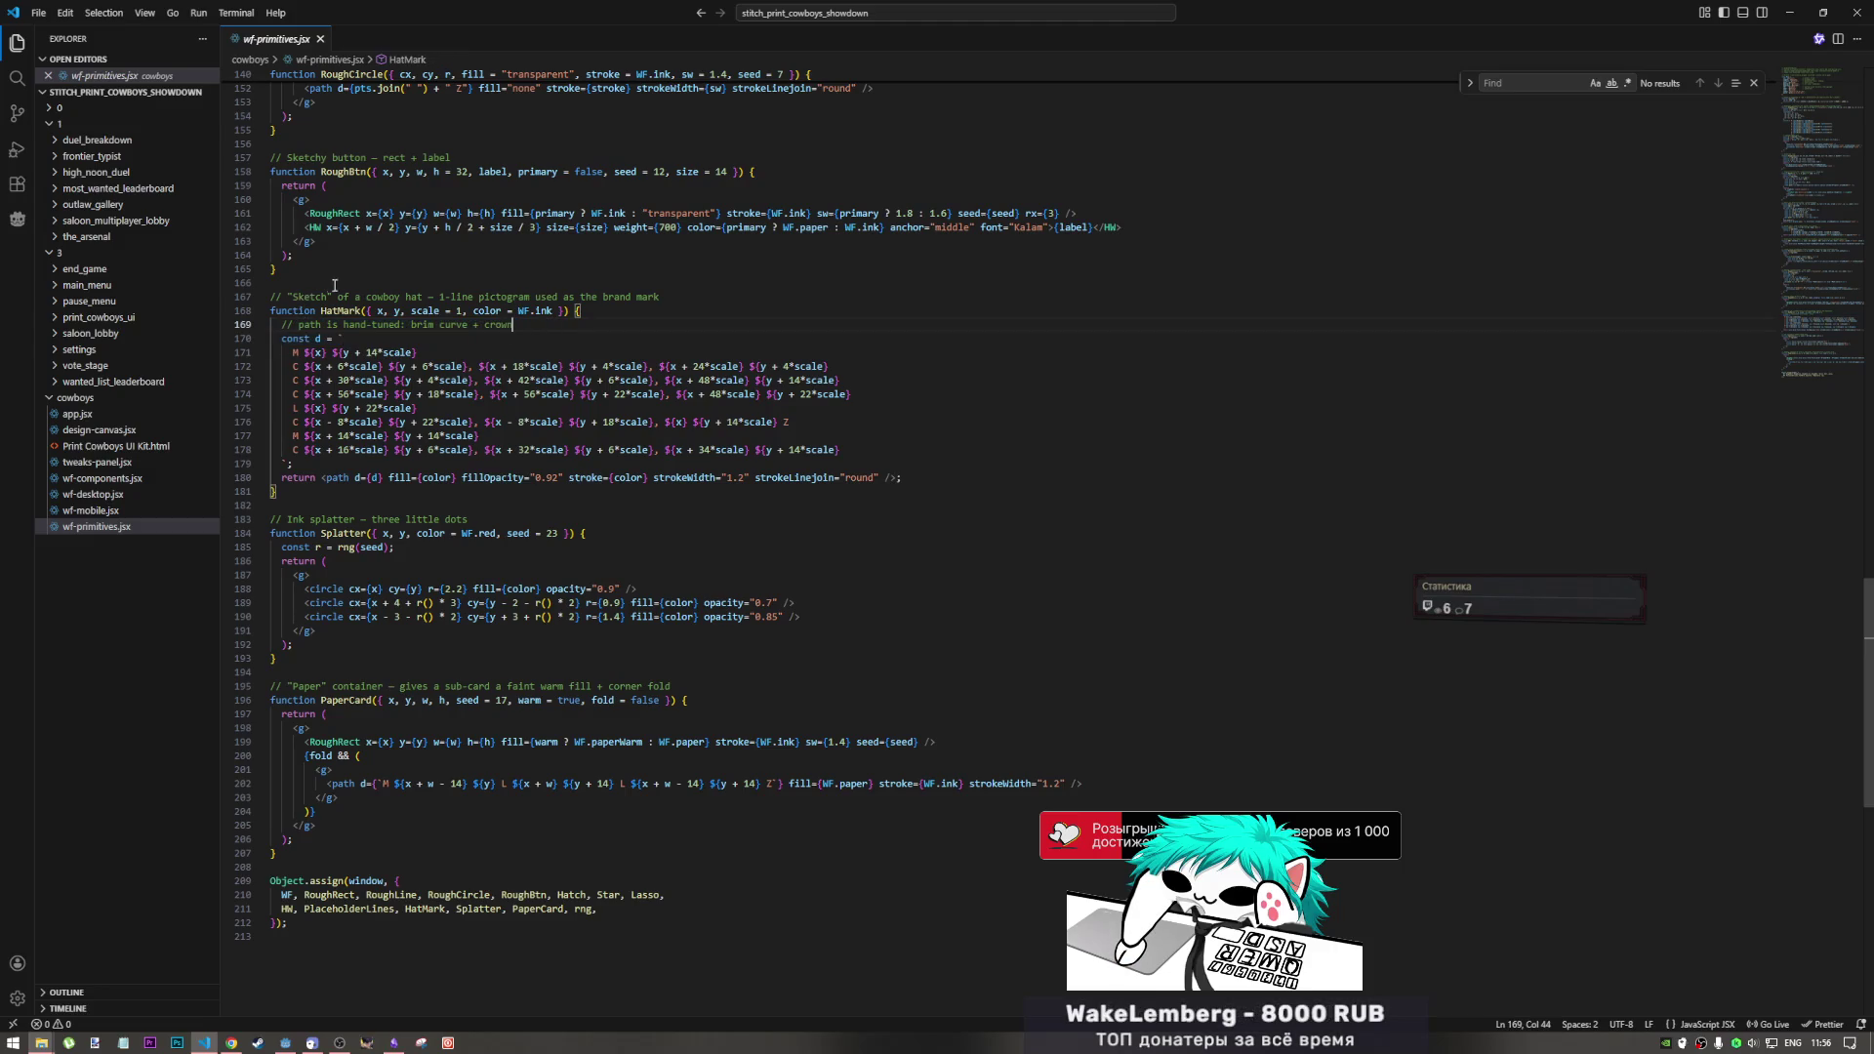
{"action": "left_click_drag", "start_coordinate": [294, 297], "coordinate": [396, 295]}
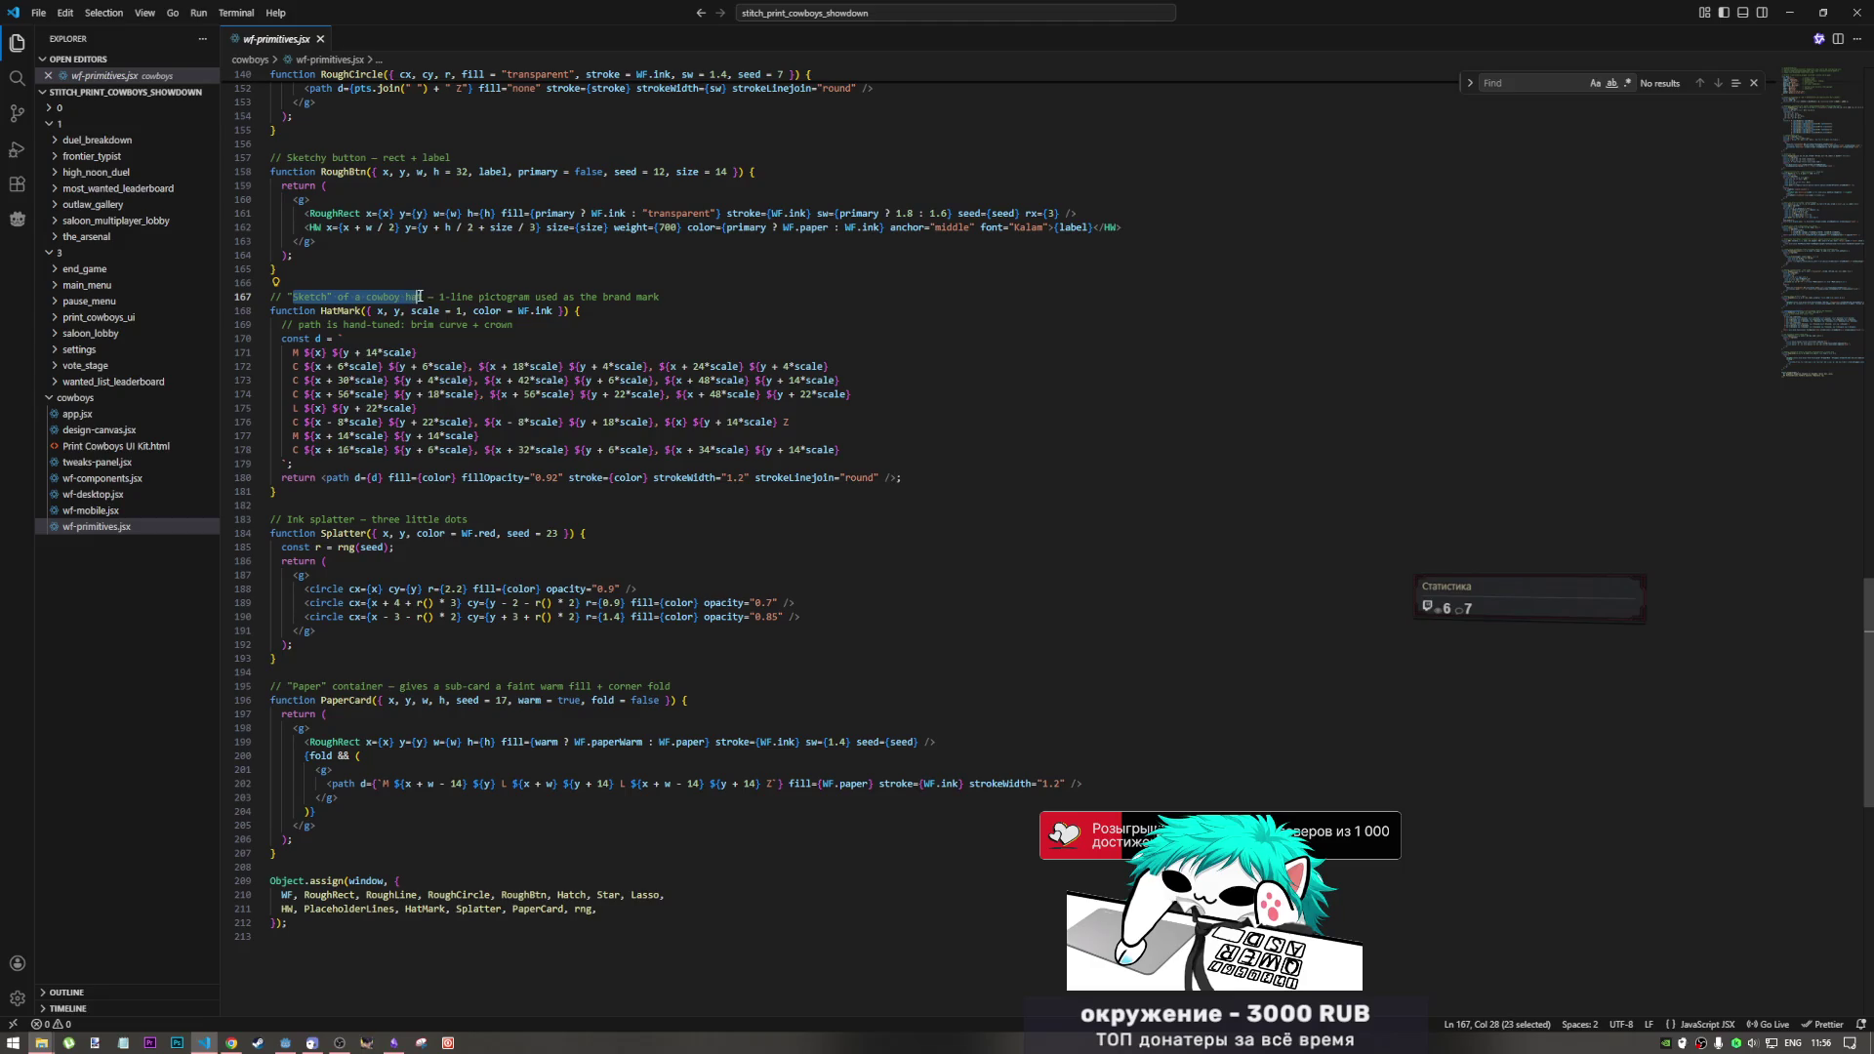
{"action": "left_click", "coordinate": [422, 282]}
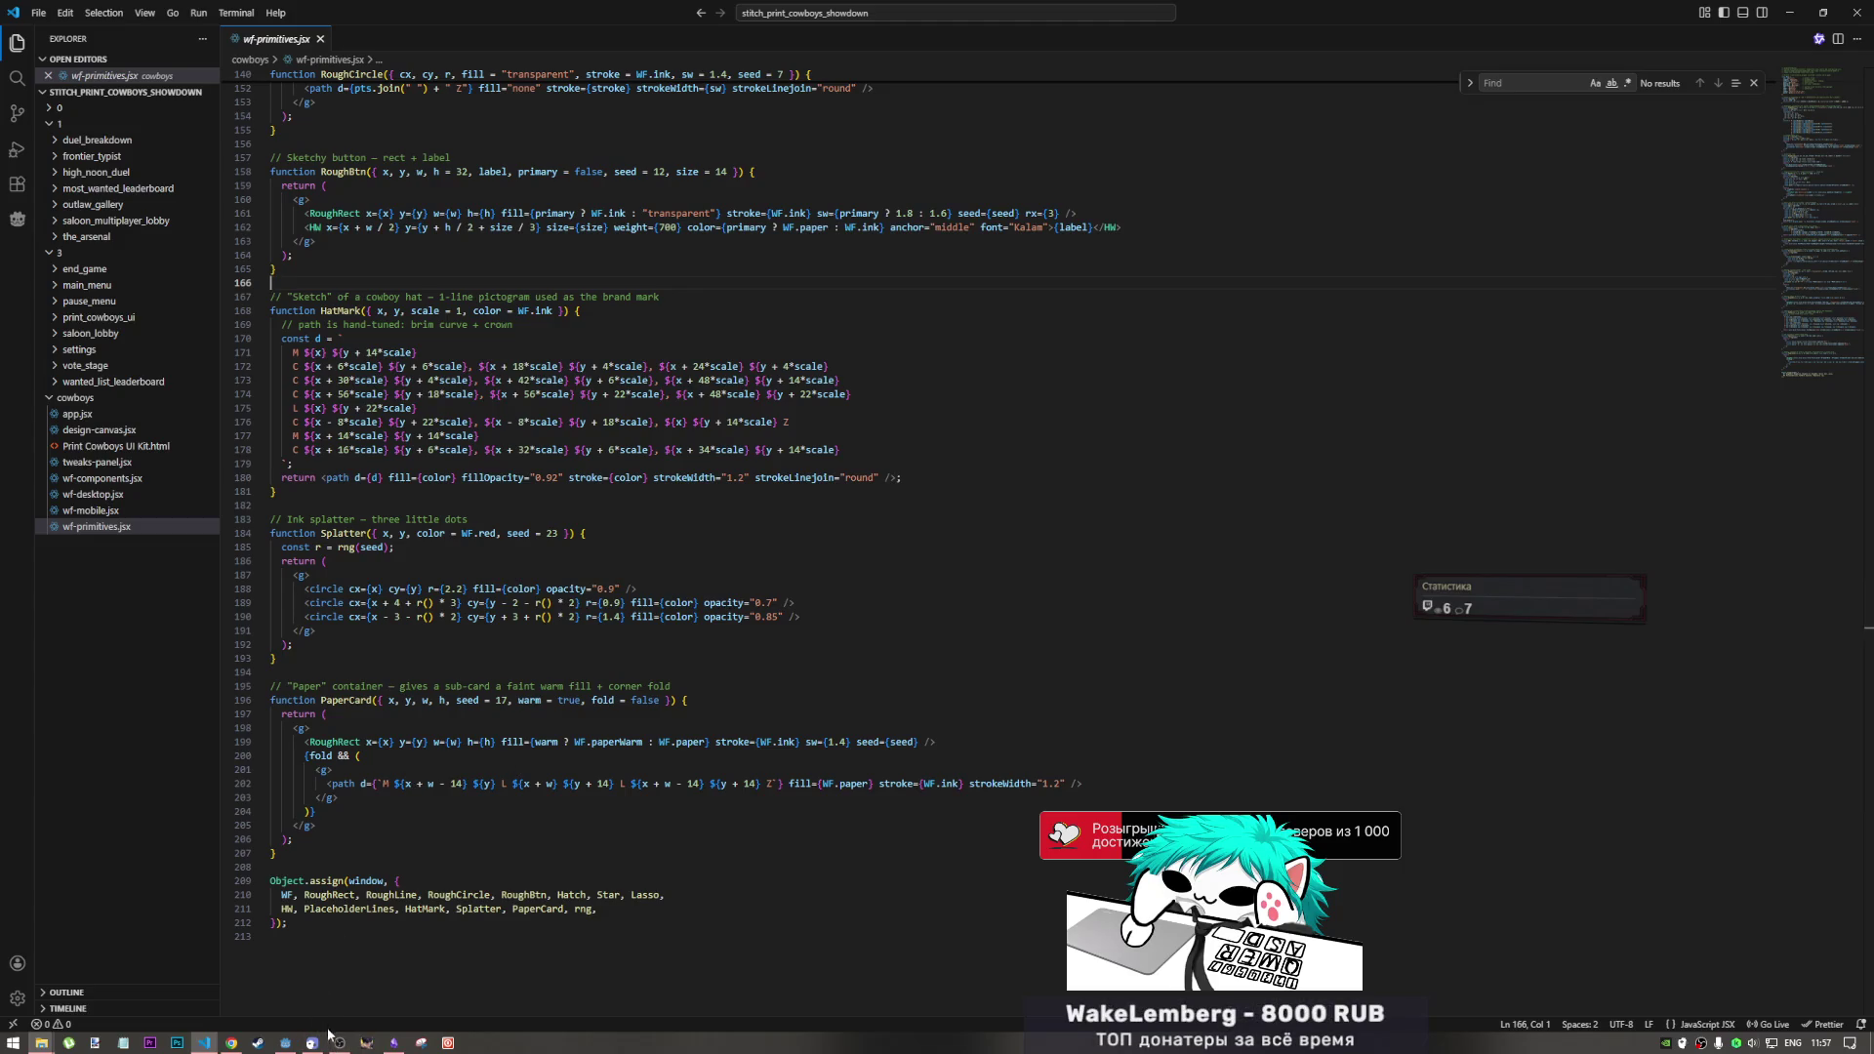
{"action": "left_click", "coordinate": [232, 1040]}
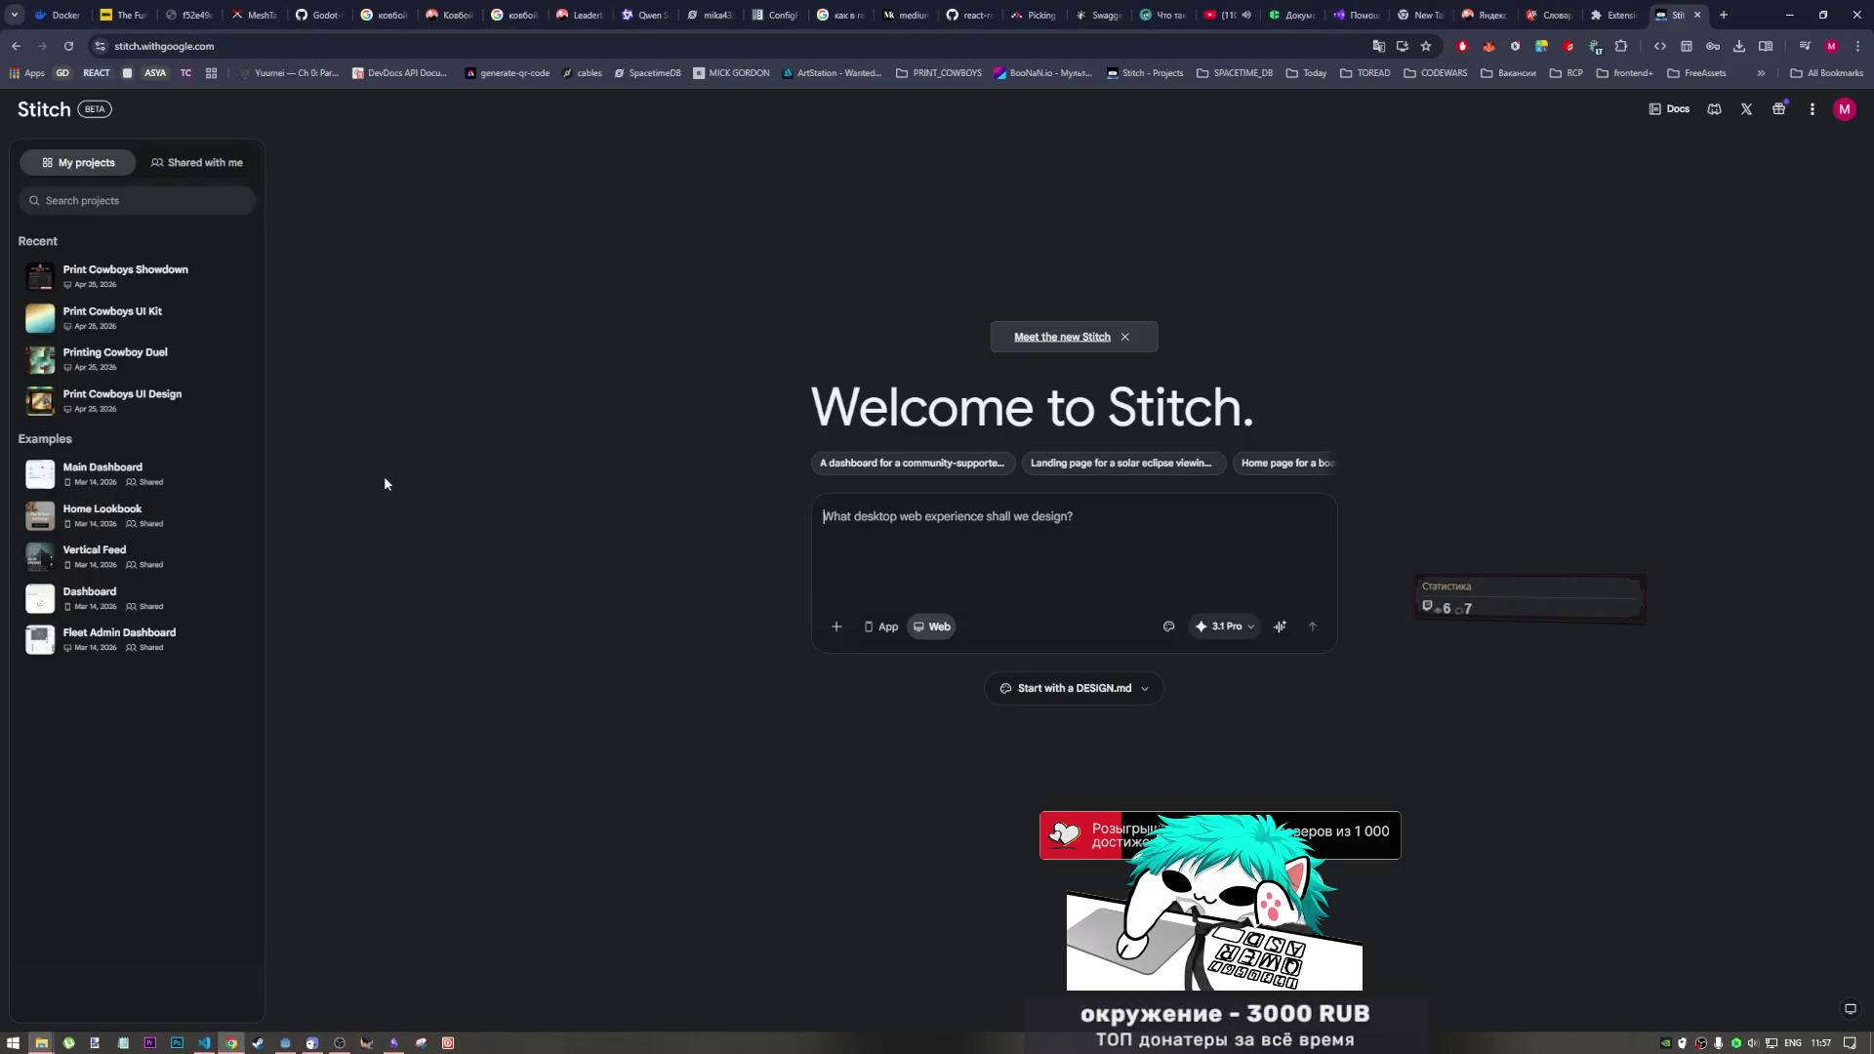
{"action": "left_click", "coordinate": [288, 1044]}
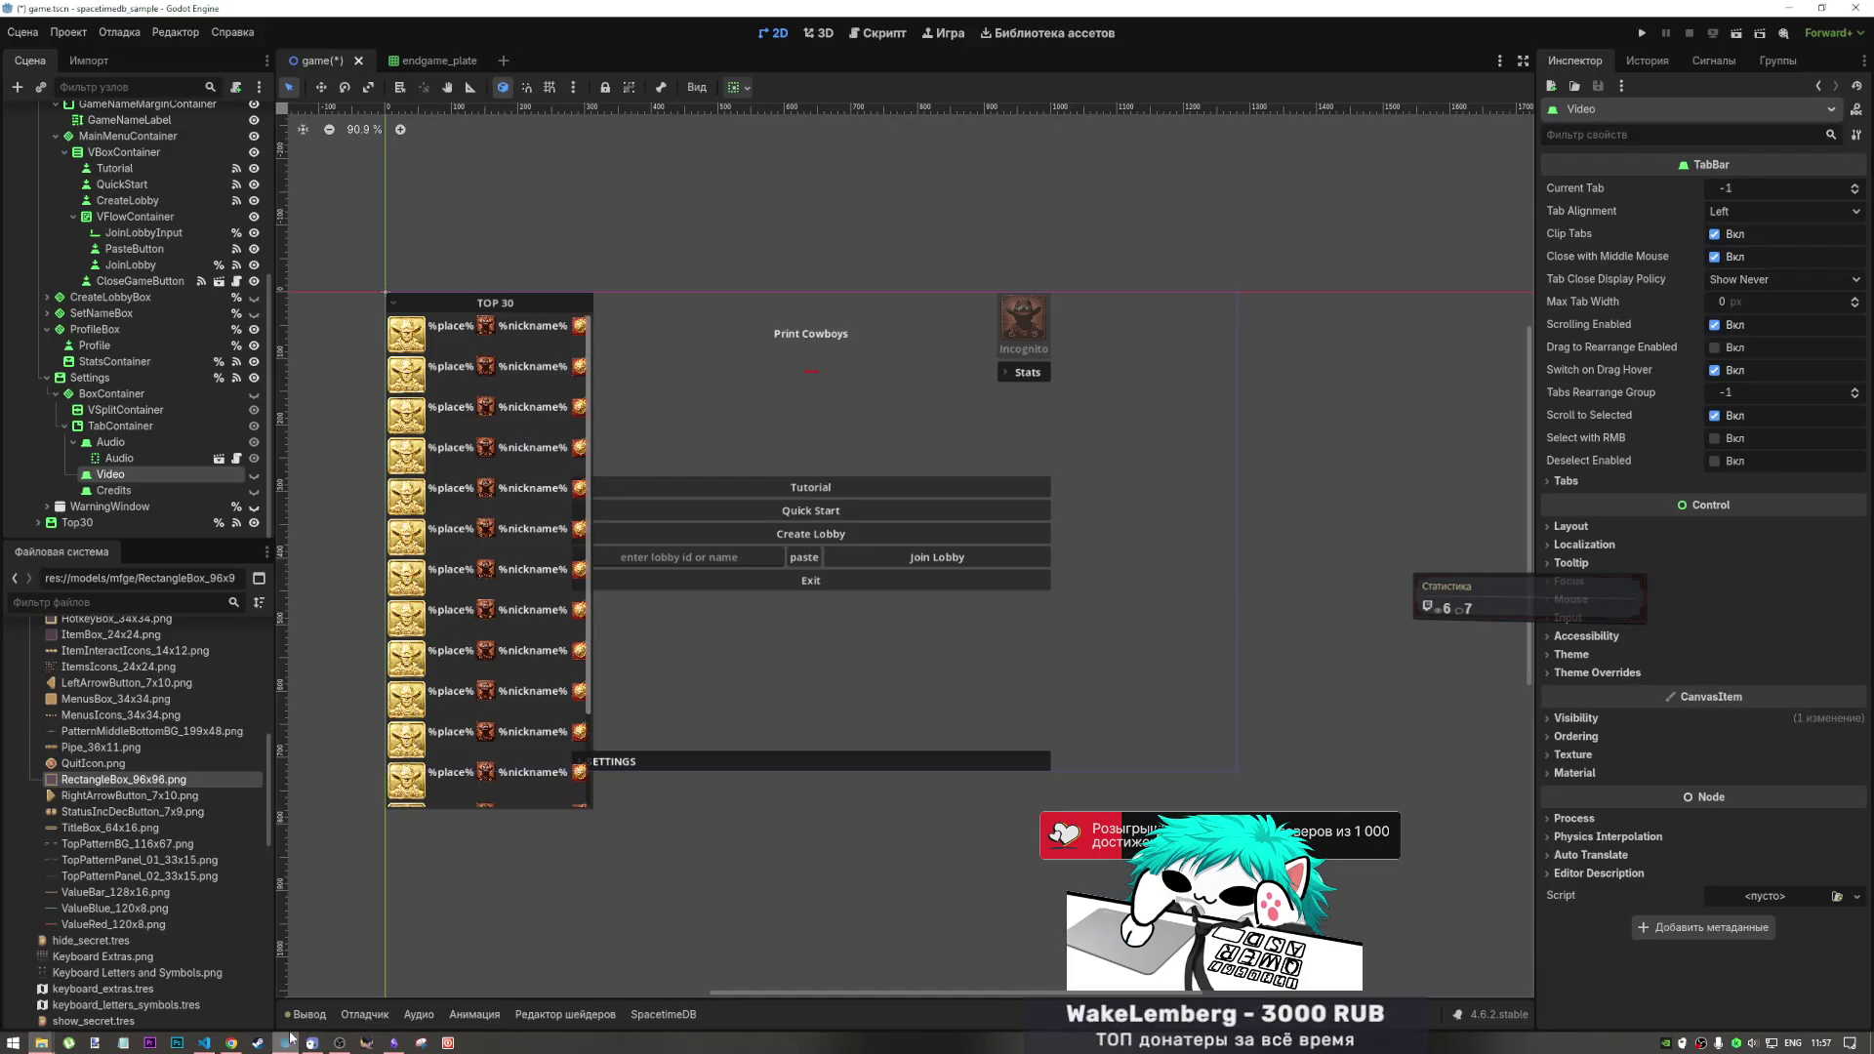
{"action": "left_click", "coordinate": [769, 581]}
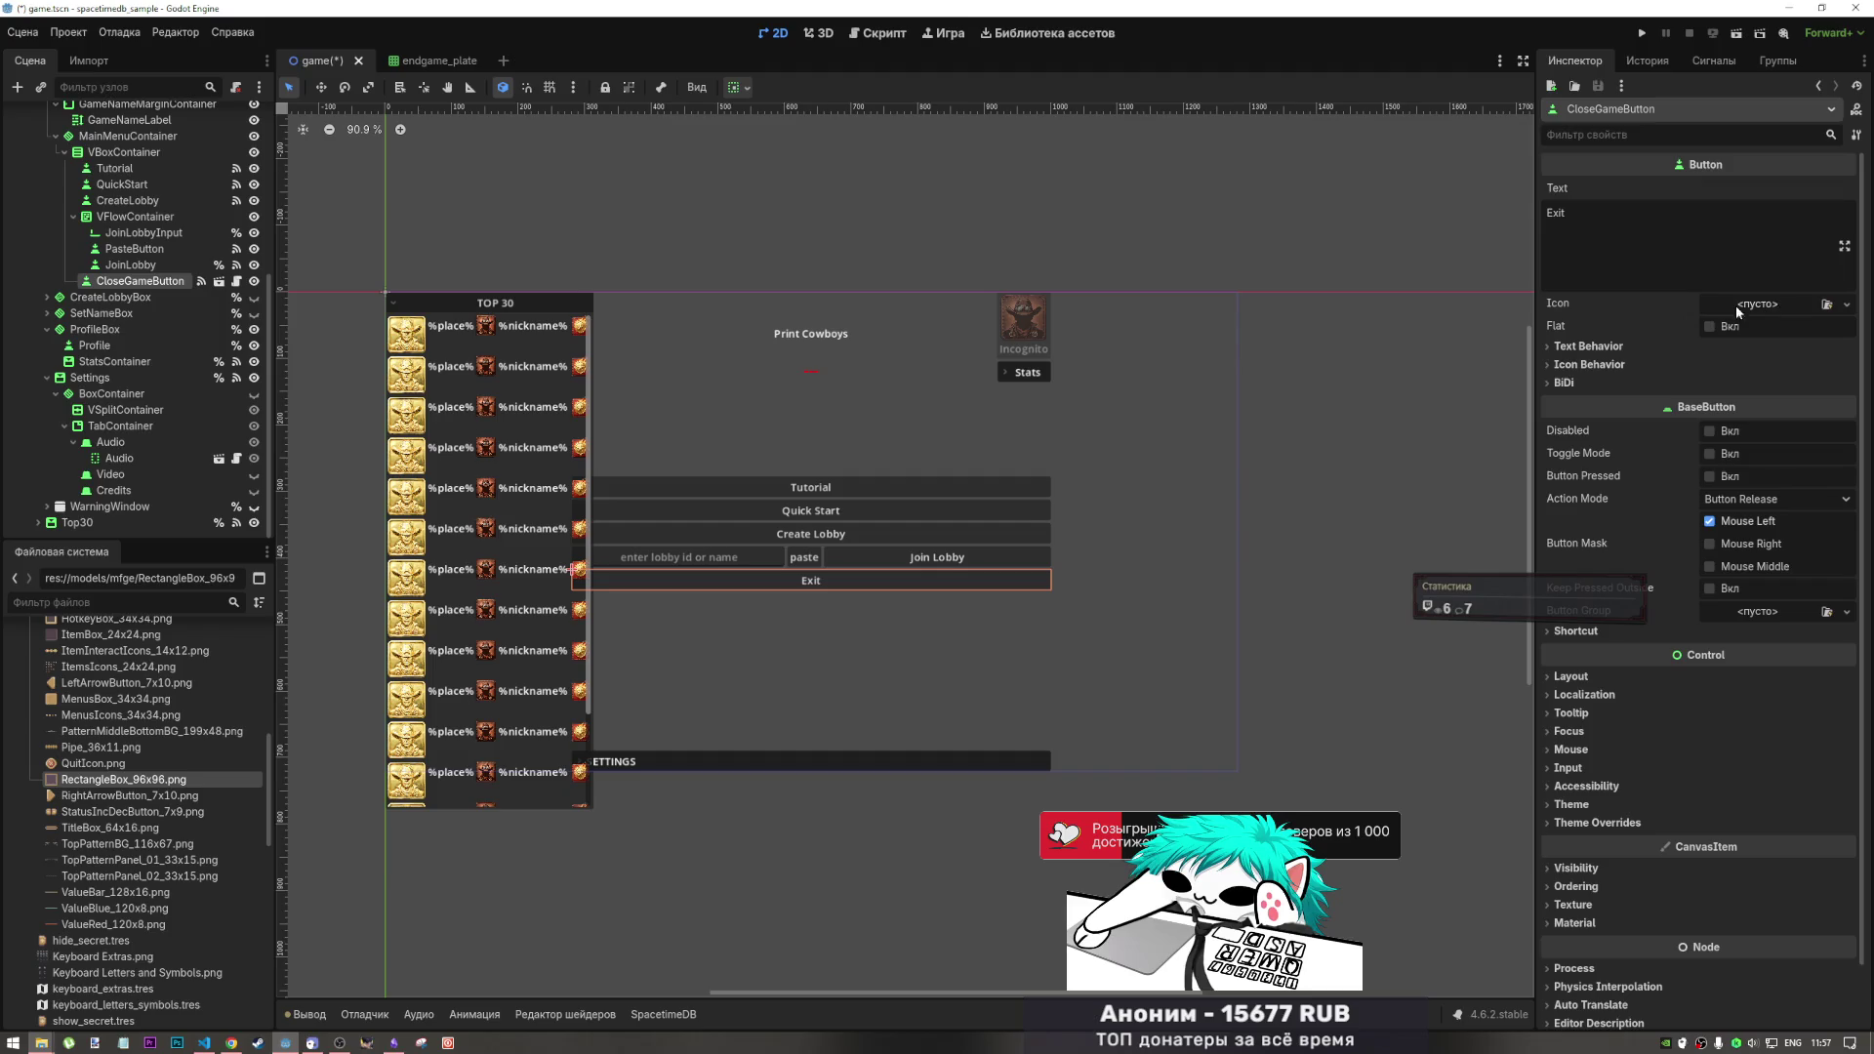
{"action": "left_click", "coordinate": [218, 1044]}
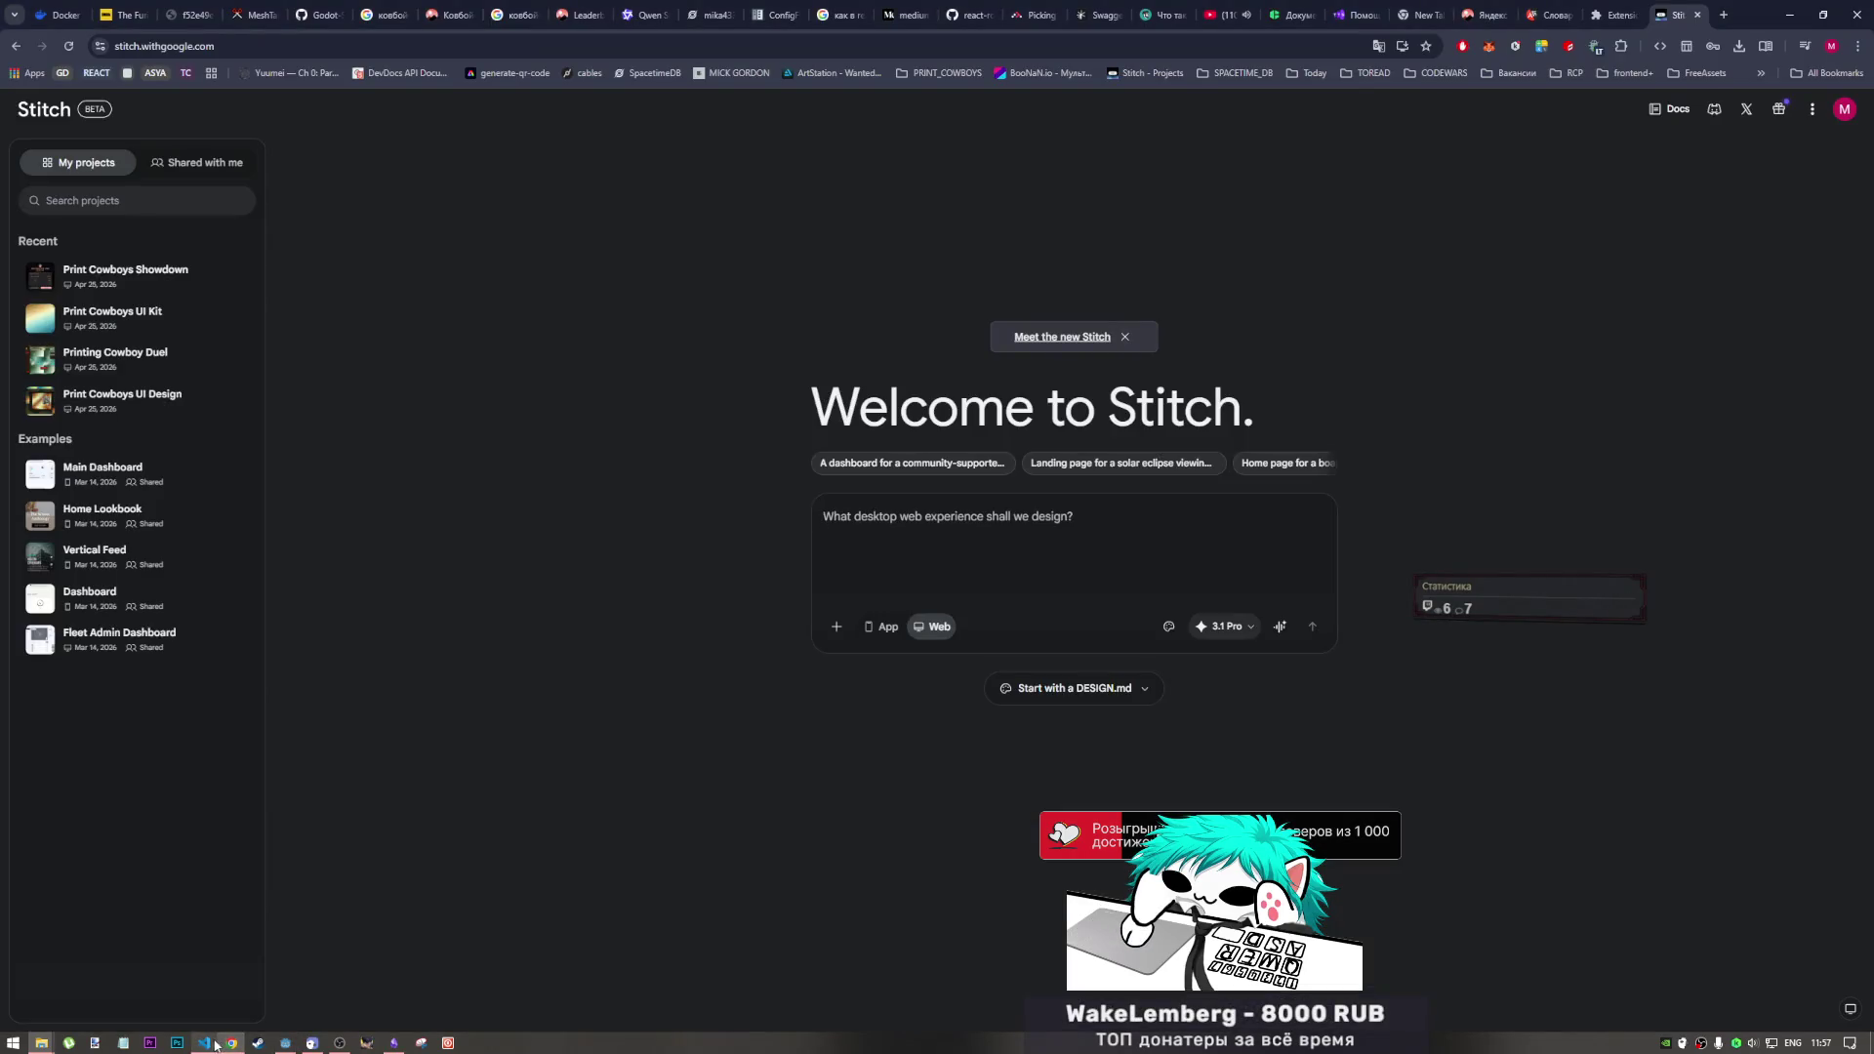
Step: Flip between the Extensions and Stitch tabs, then close the Extensions tab
{"action": "left_click", "coordinate": [1616, 15]}
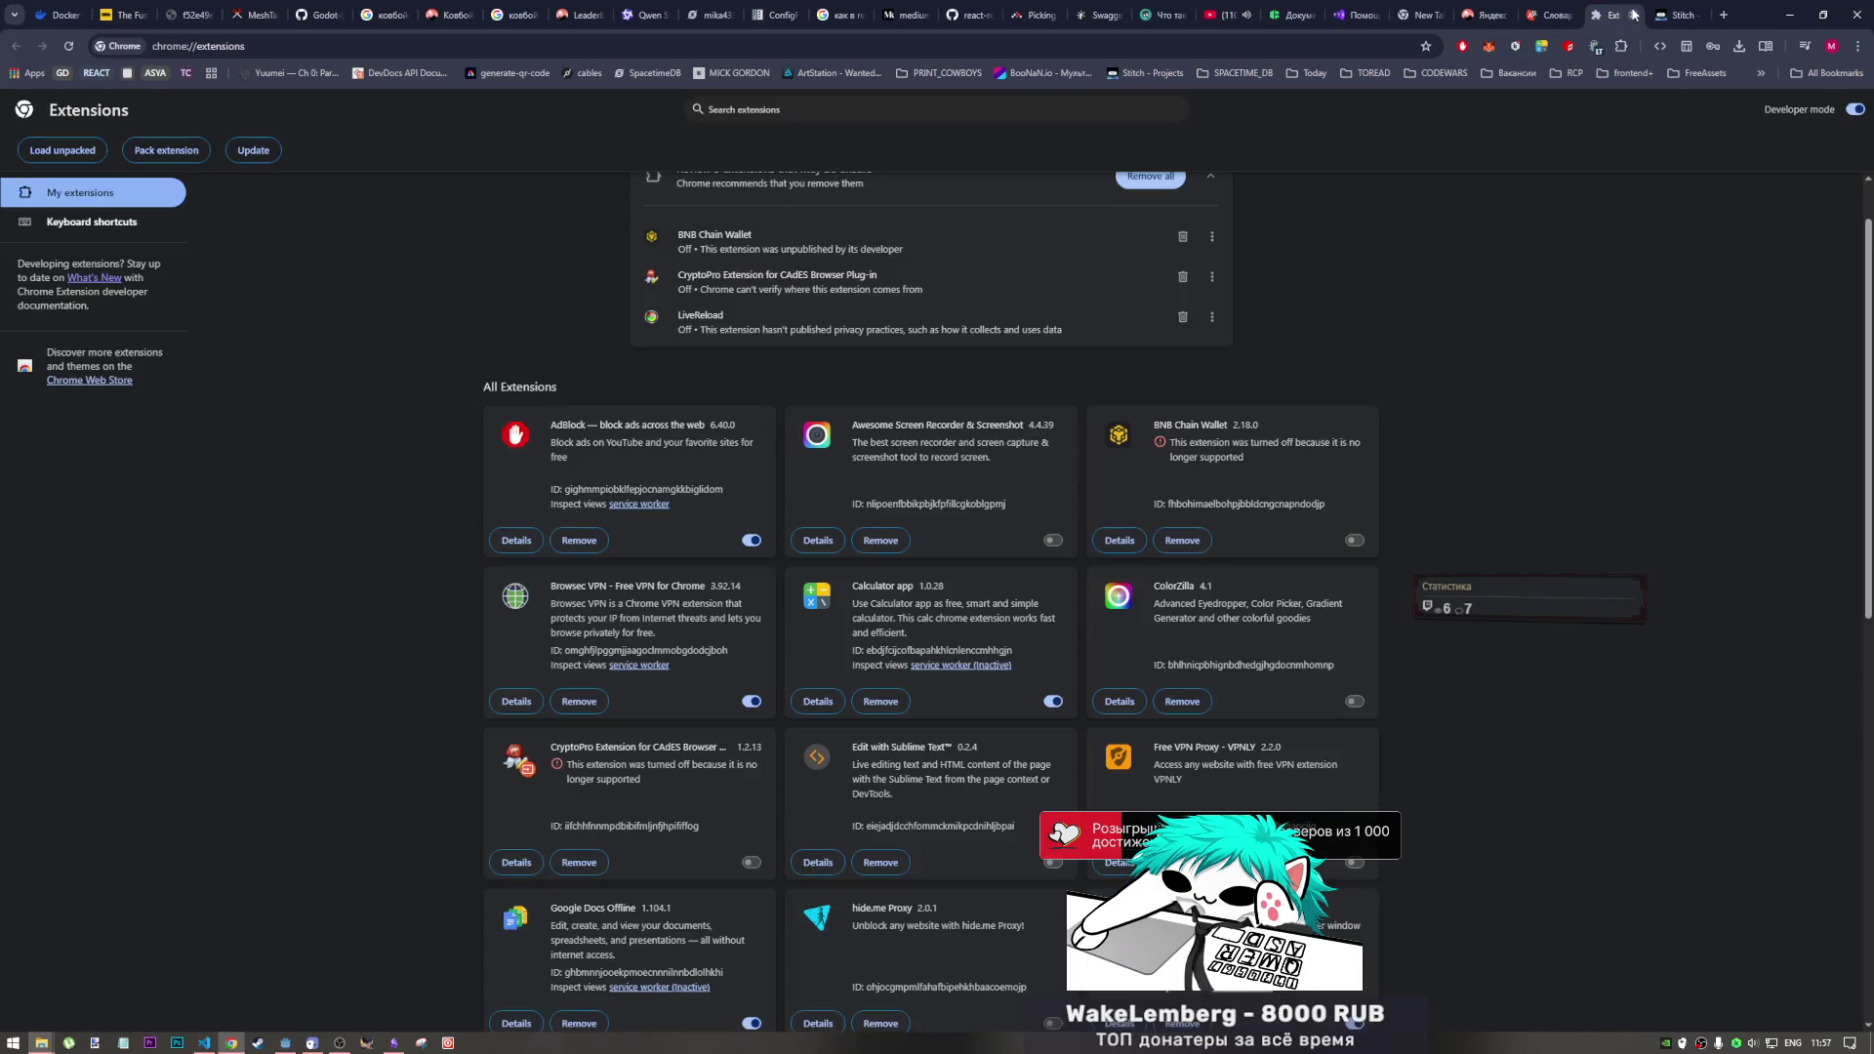
{"action": "mouse_move", "coordinate": [1675, 14]}
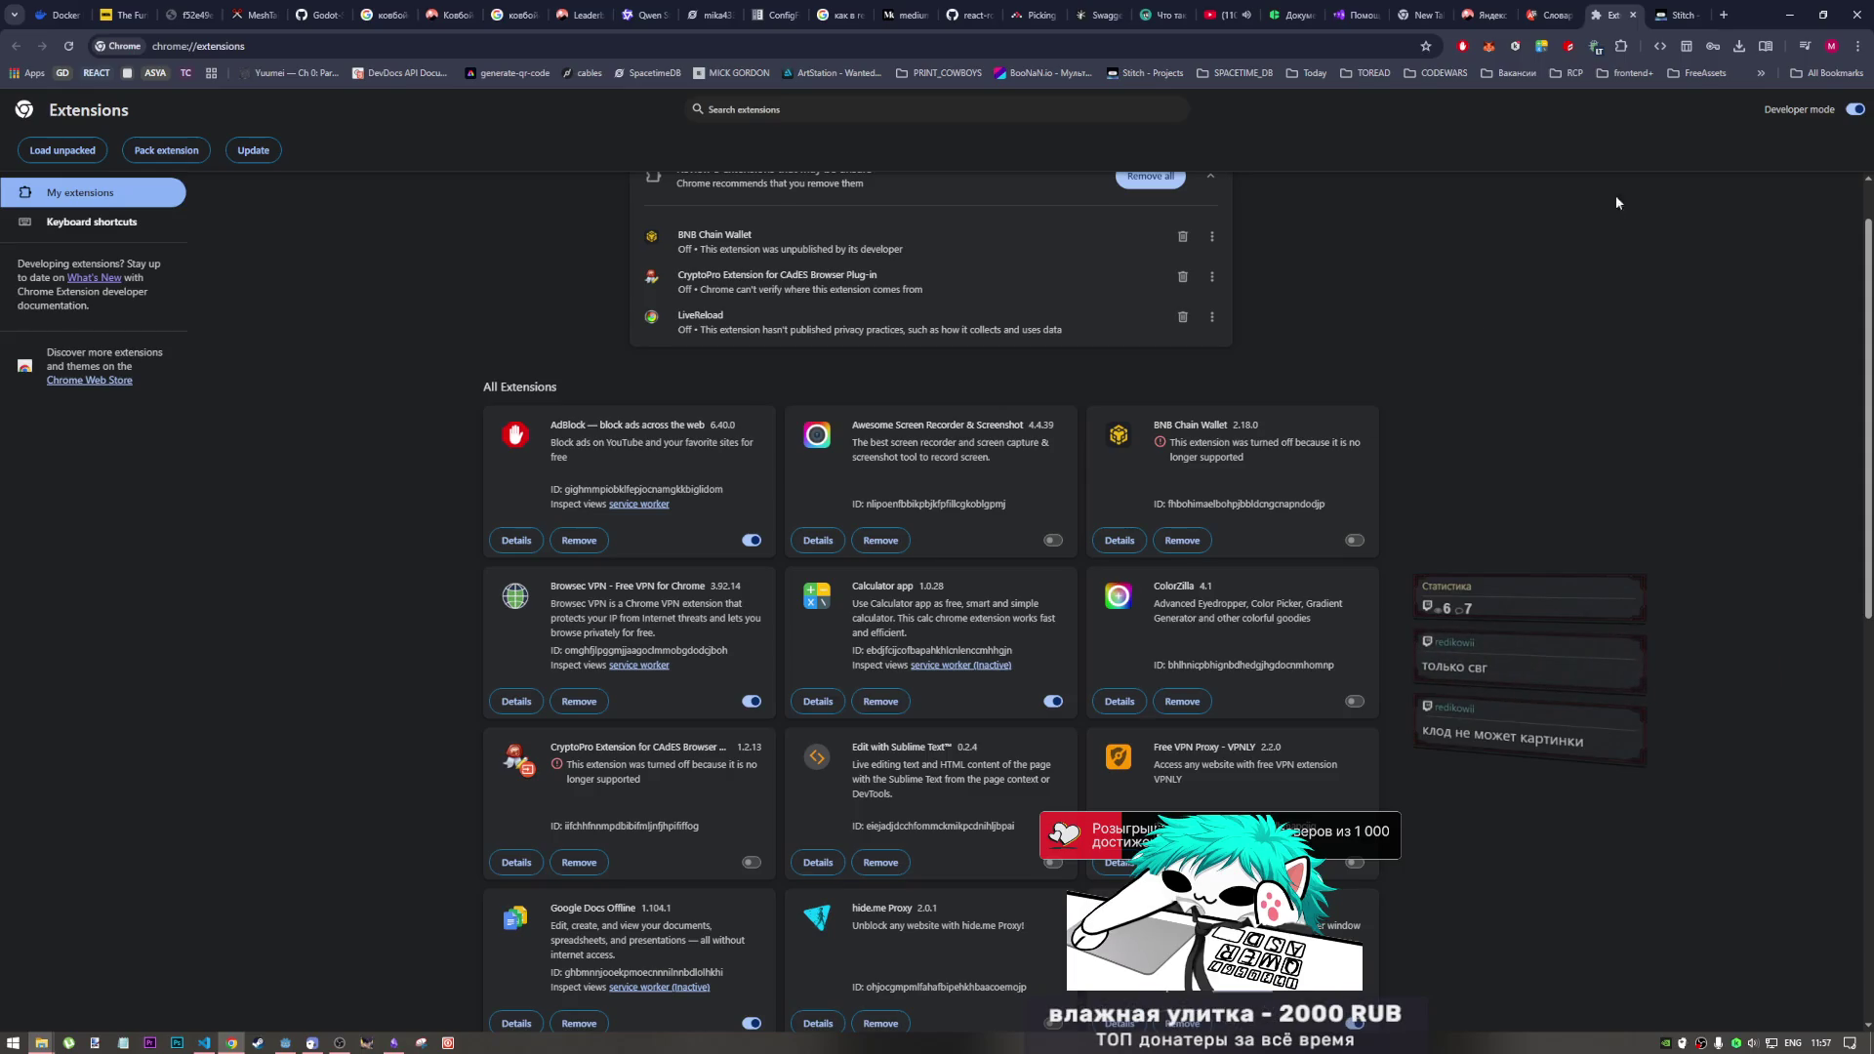
{"action": "left_click", "coordinate": [1663, 9]}
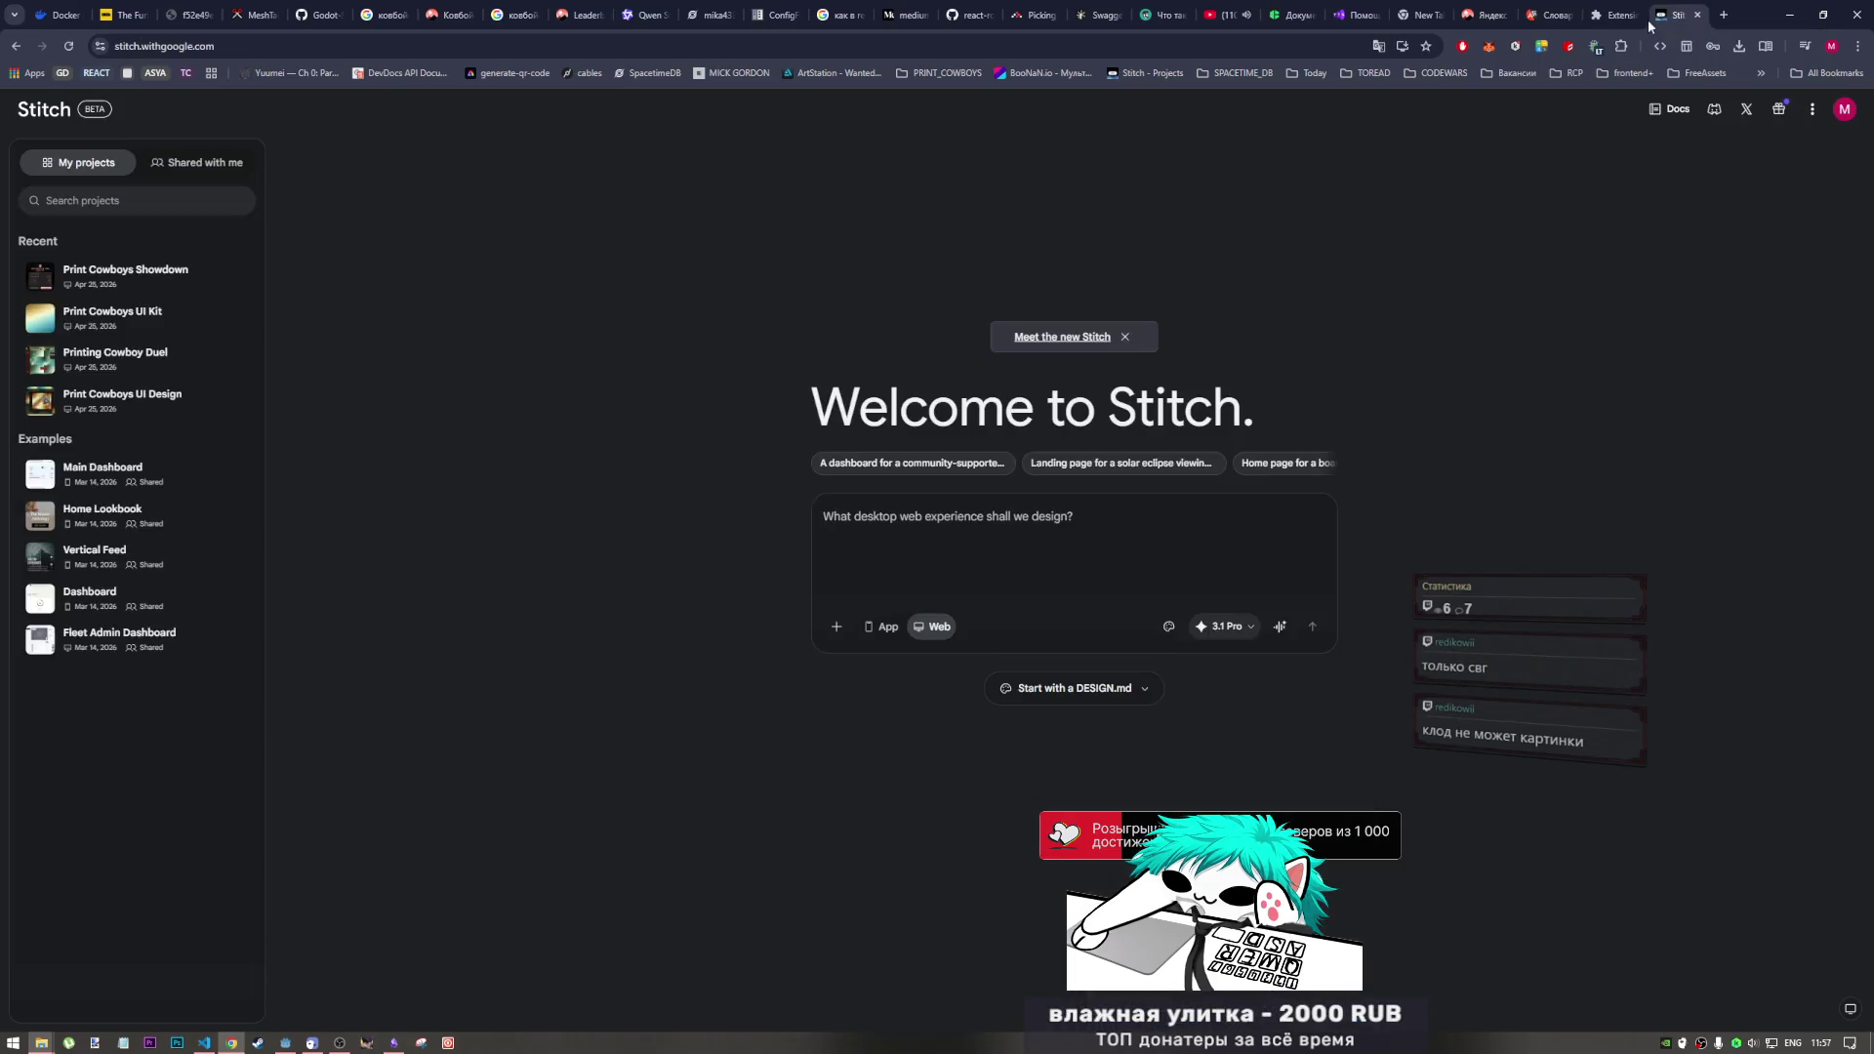
{"action": "left_click", "coordinate": [1620, 16]}
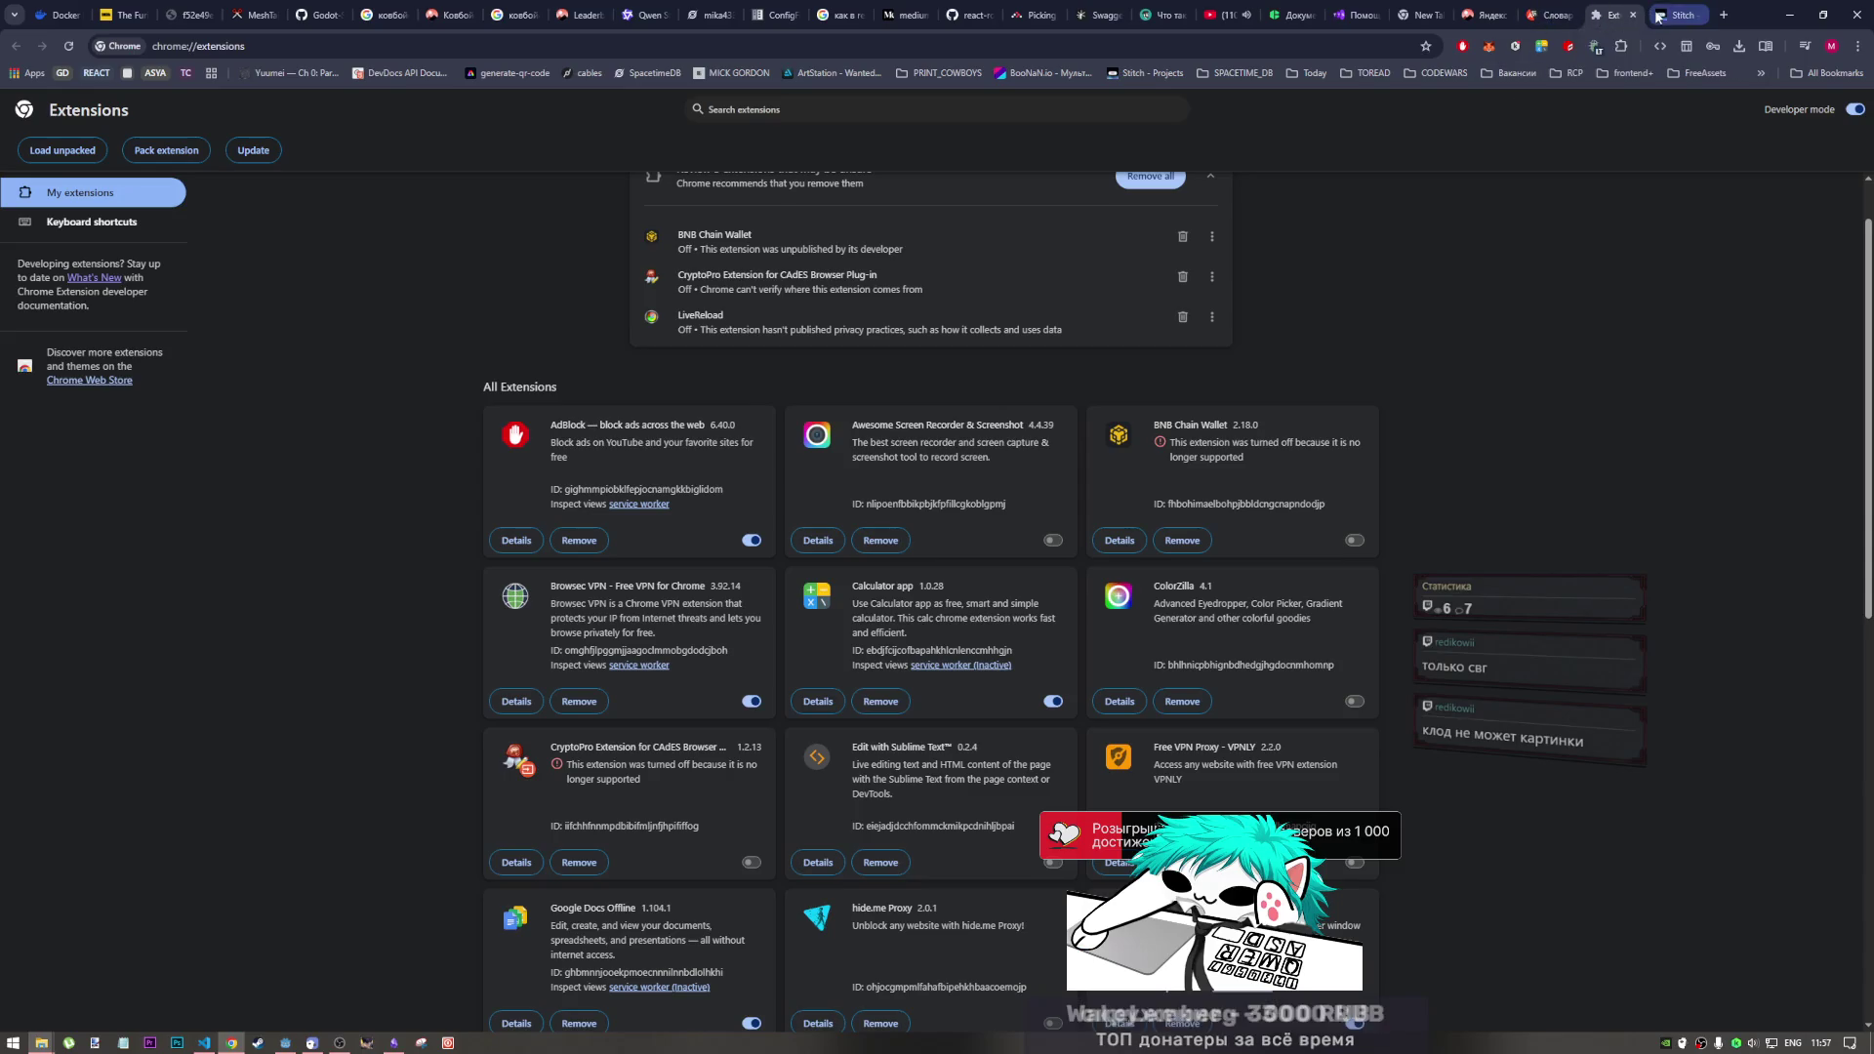
{"action": "key", "text": "ctrl+Tab"}
{"action": "left_click", "coordinate": [1616, 11]}
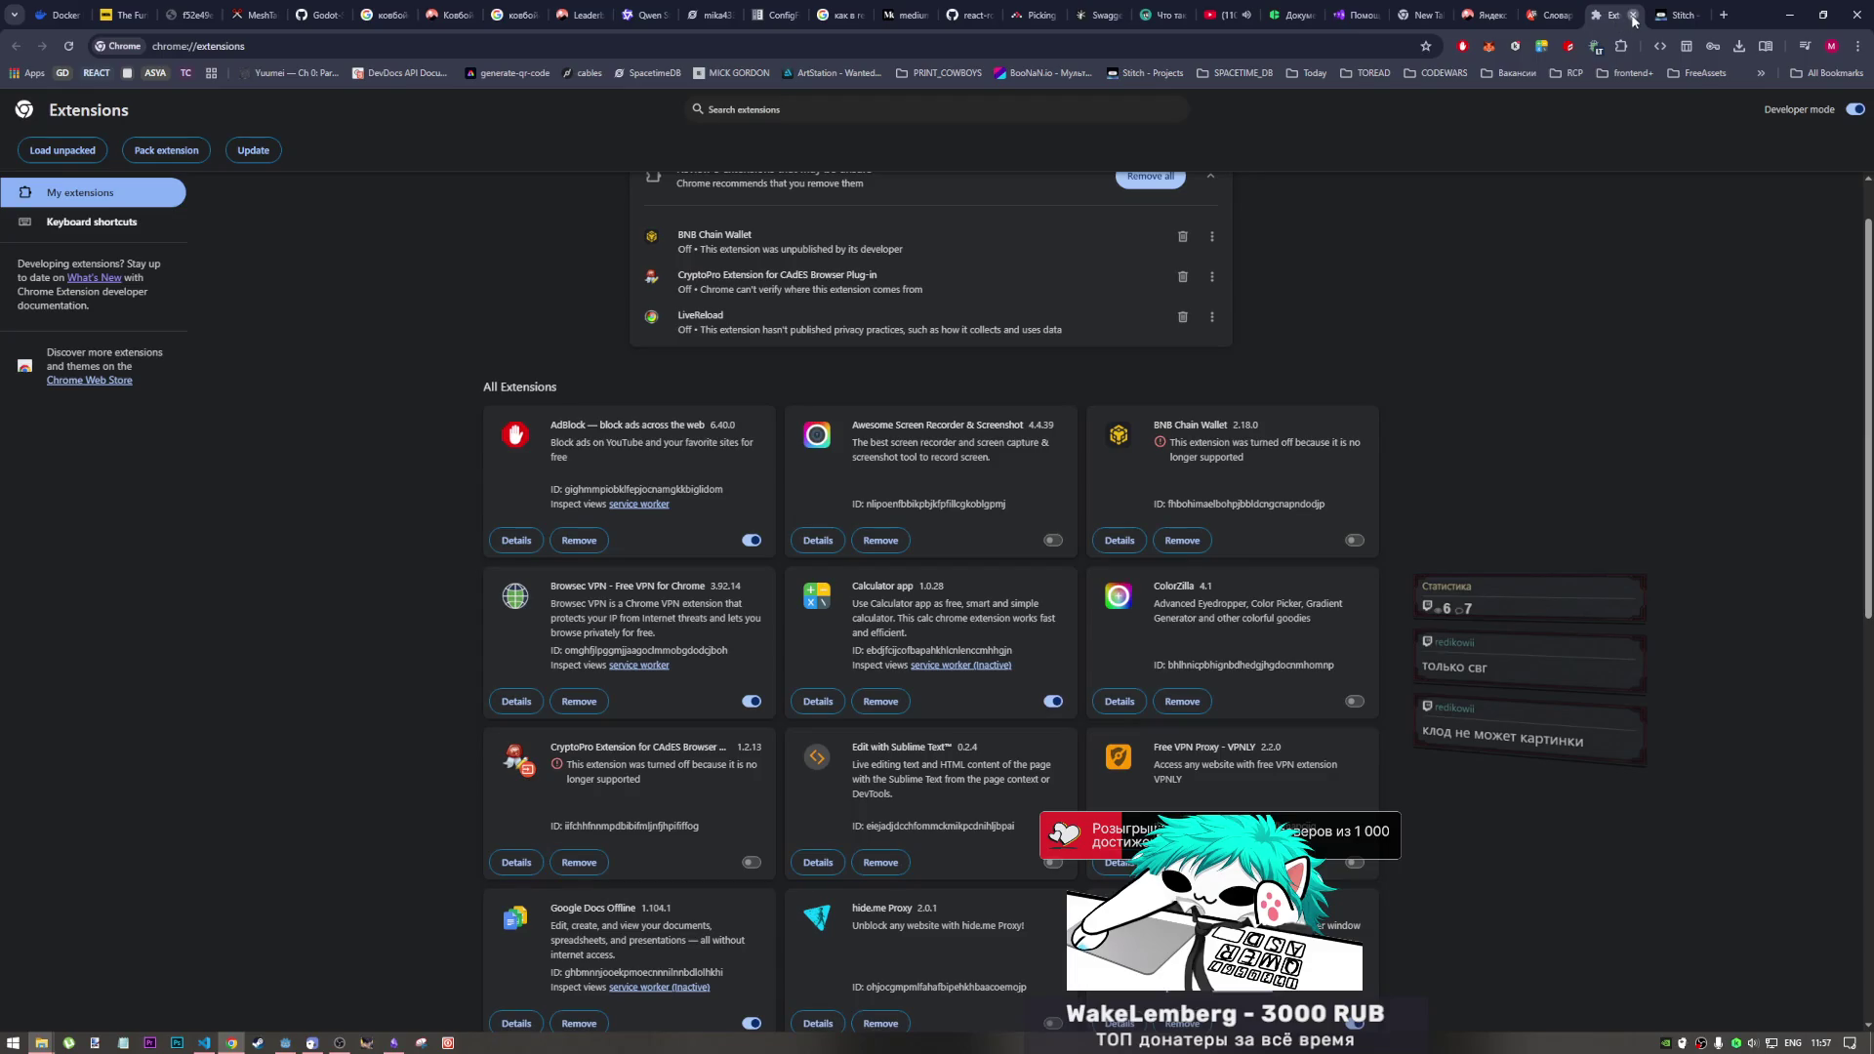
{"action": "left_click", "coordinate": [1634, 16]}
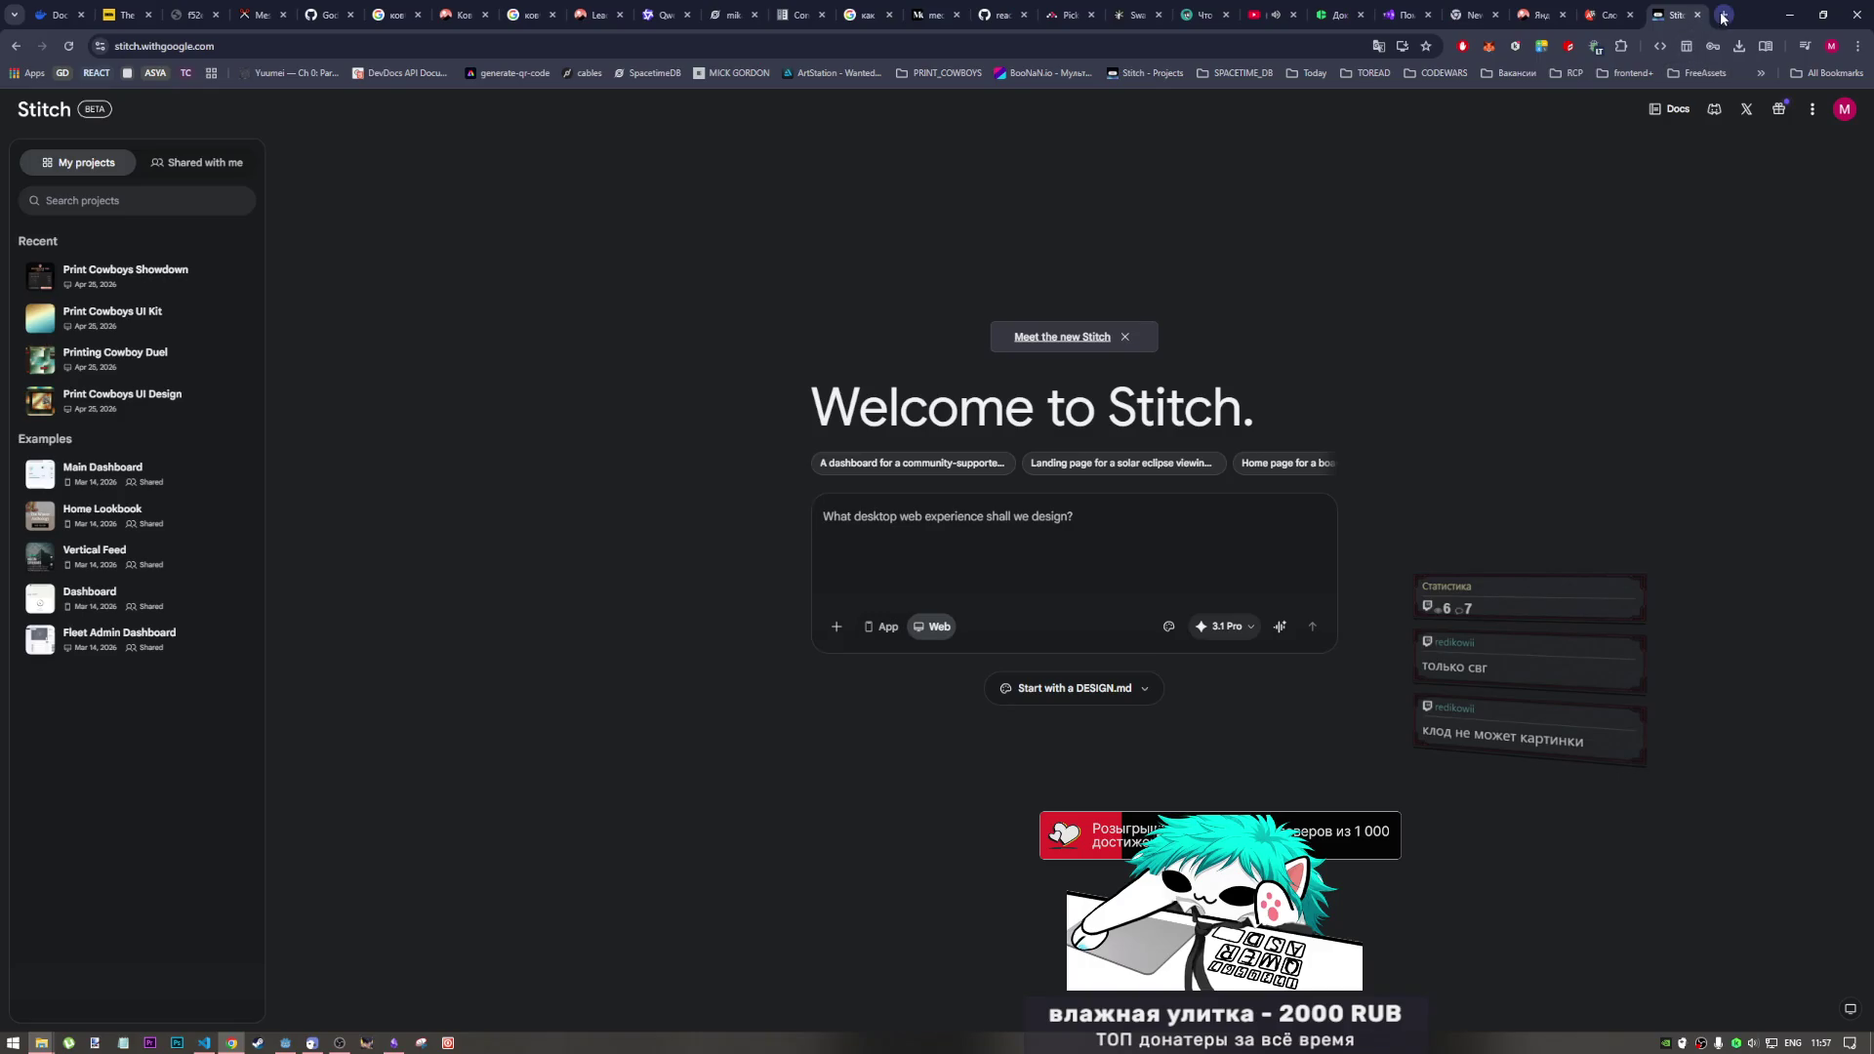
{"action": "left_click", "coordinate": [1723, 14]}
{"action": "type", "text": "jepa"}
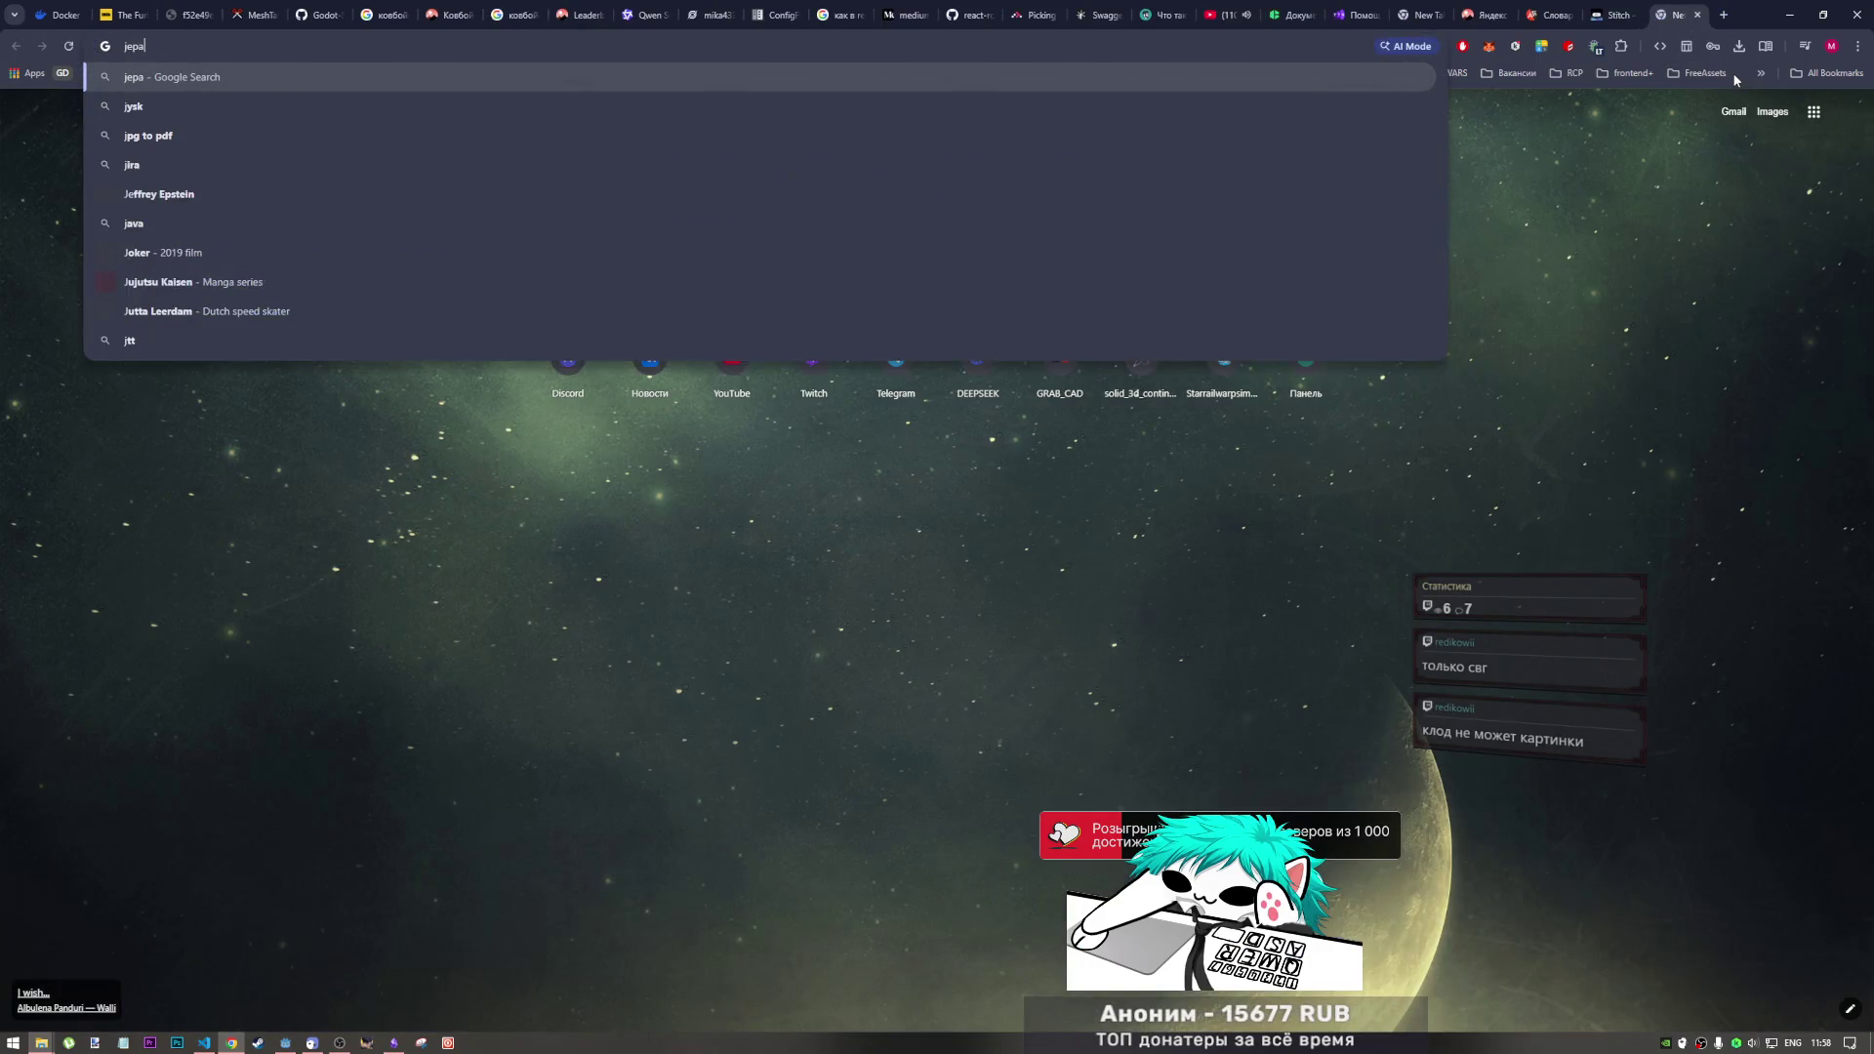
{"action": "key", "text": "Return"}
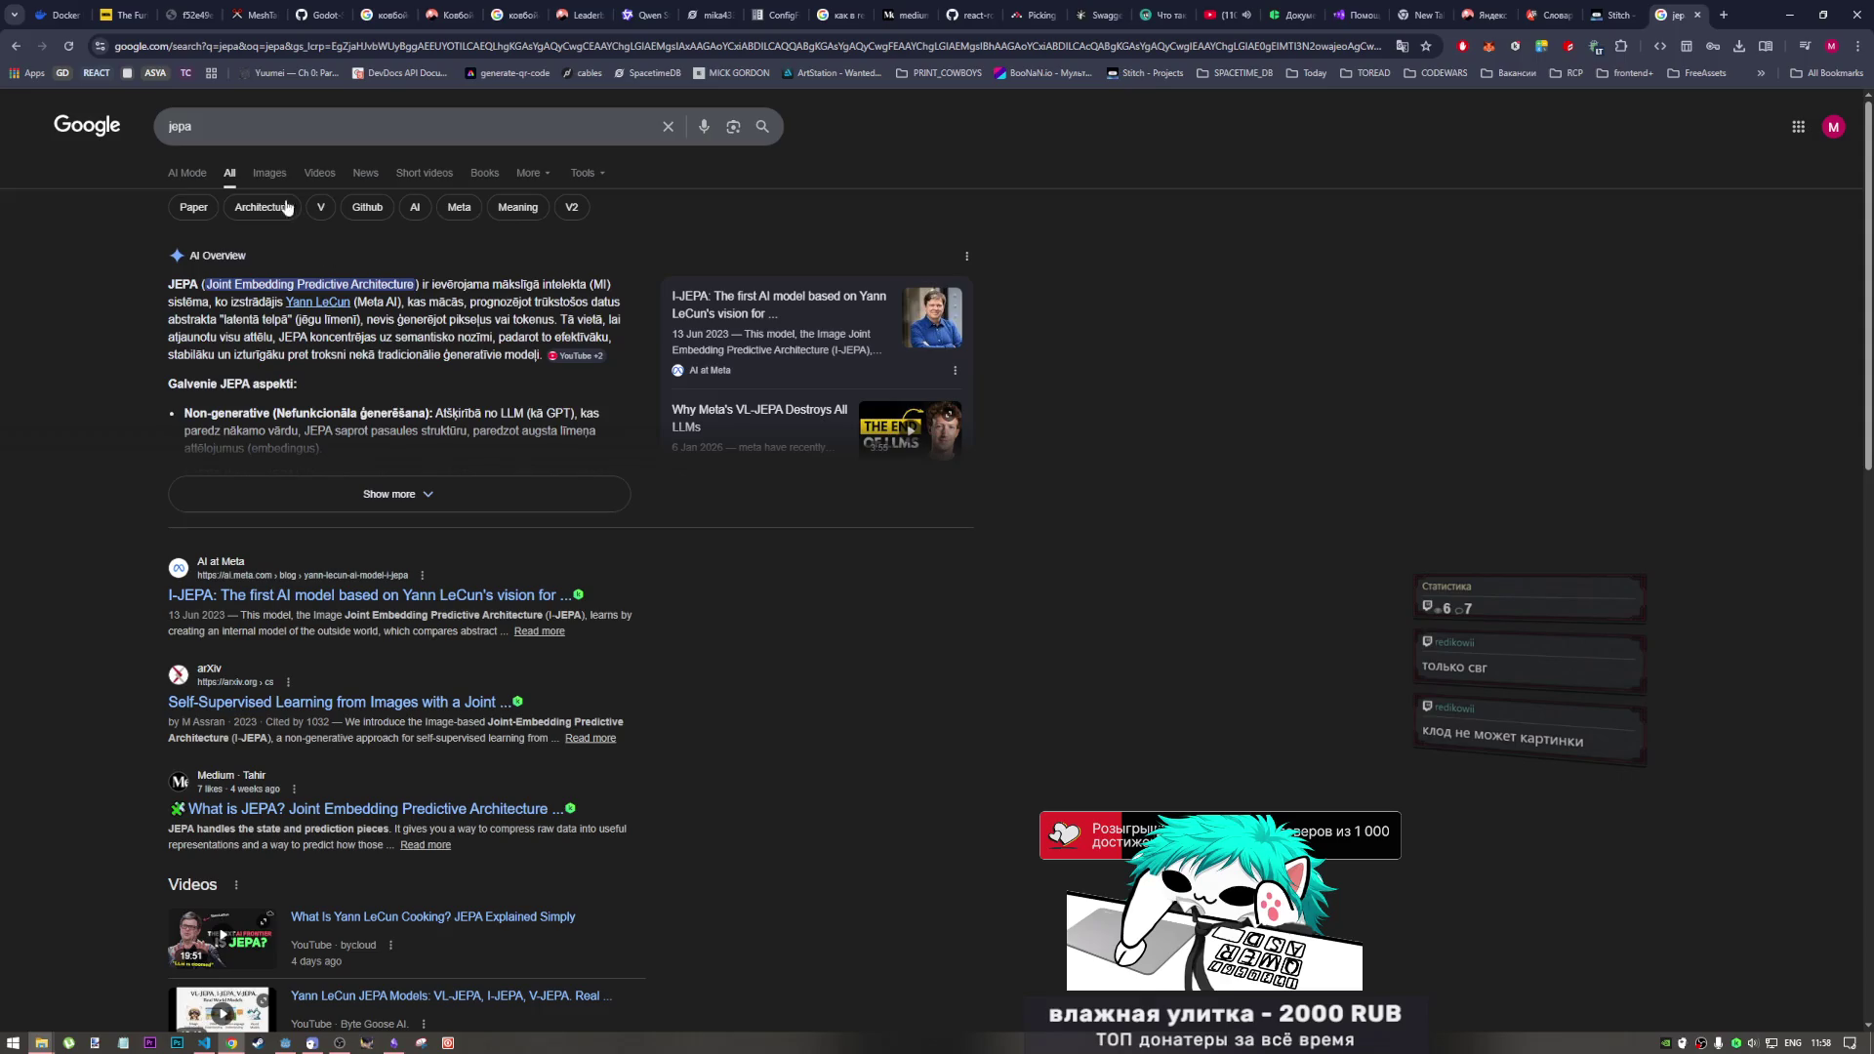
{"action": "left_click", "coordinate": [241, 137]}
{"action": "type", "text": "1"}
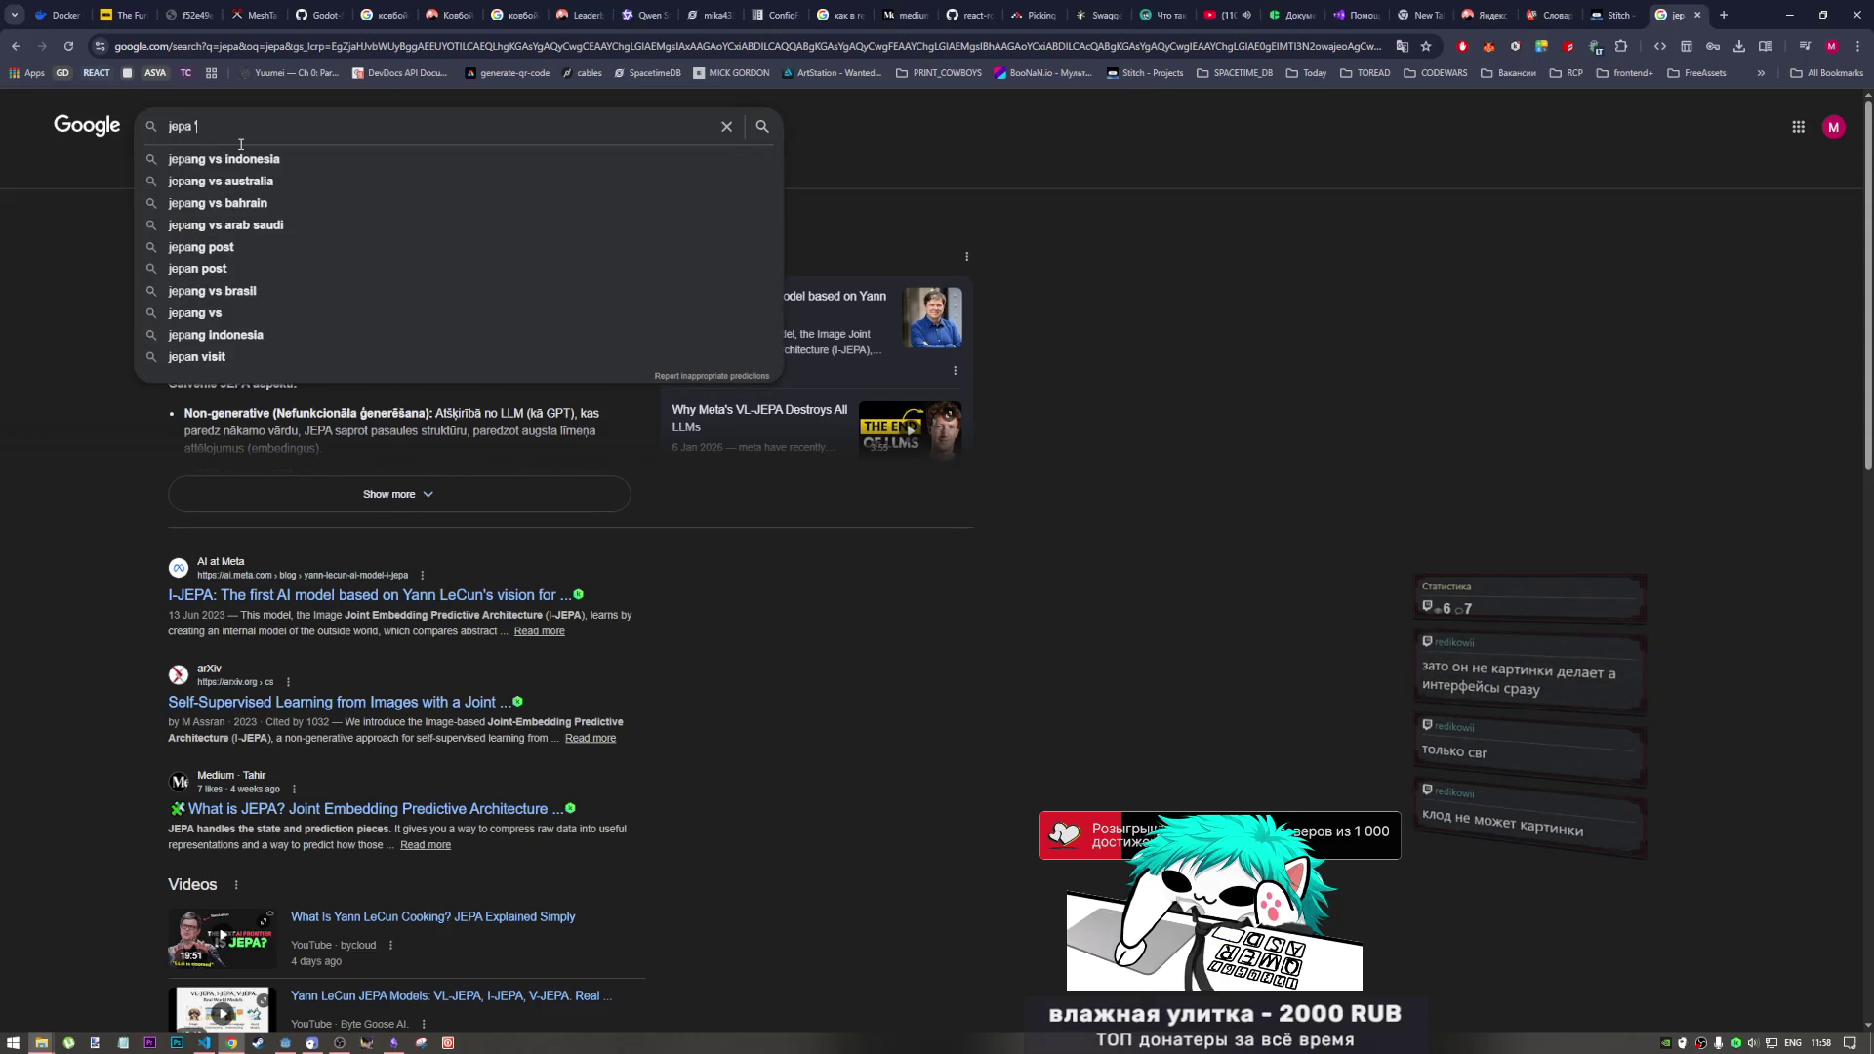
{"action": "type", "text": "nj"}
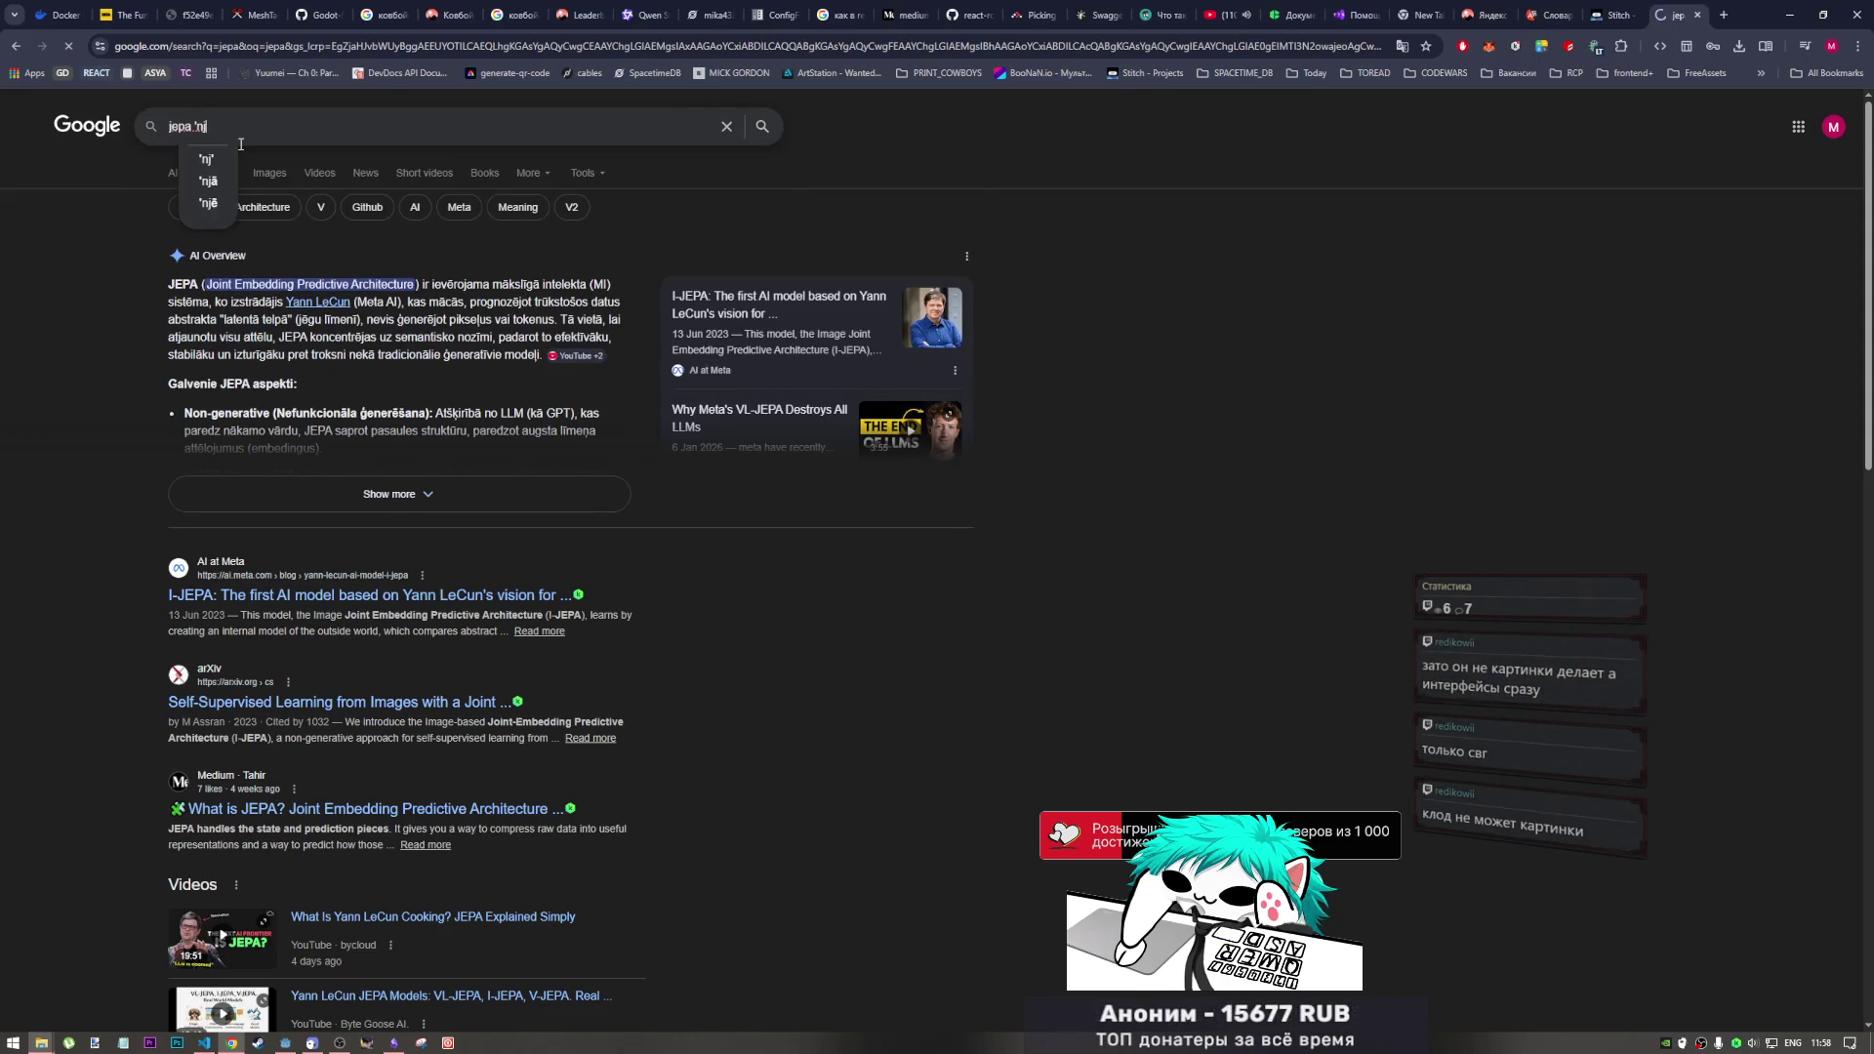
{"action": "key", "text": "Return"}
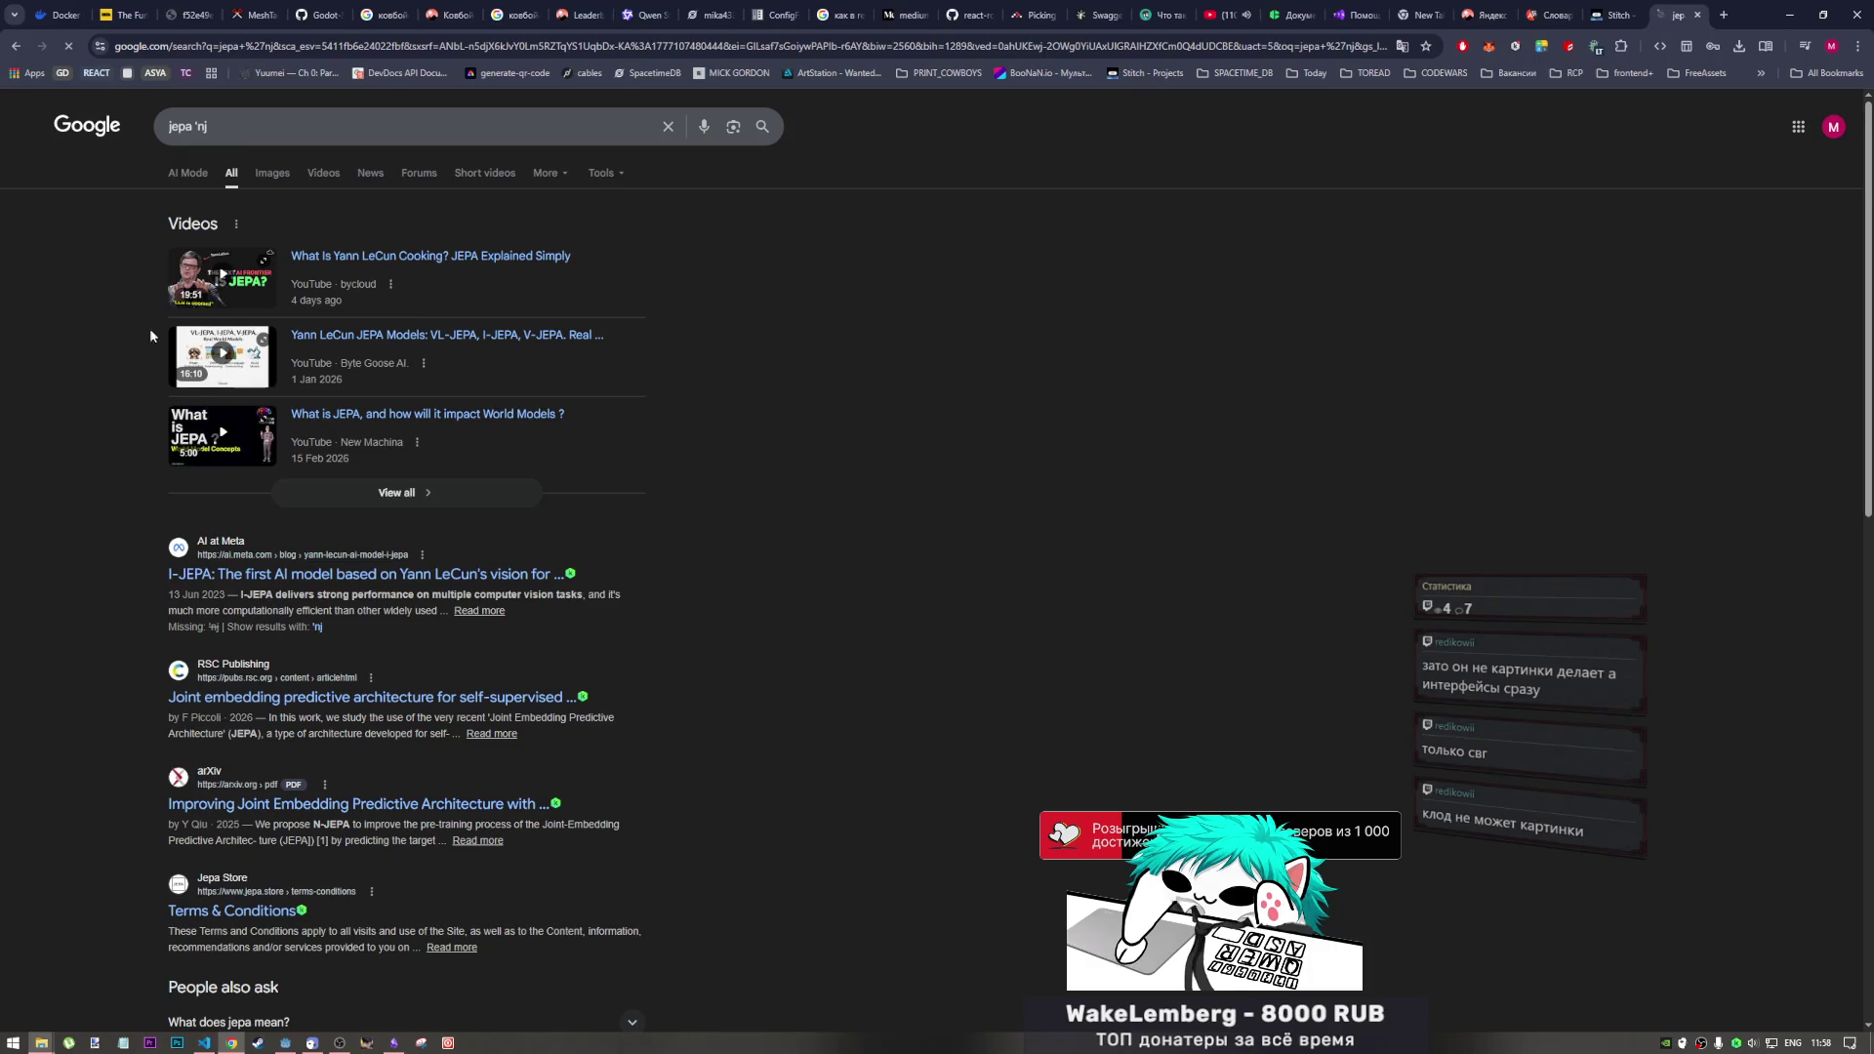
{"action": "scroll", "coordinate": [247, 537], "scroll_direction": "down", "scroll_amount": 1}
{"action": "scroll", "coordinate": [248, 518], "scroll_direction": "up", "scroll_amount": 1}
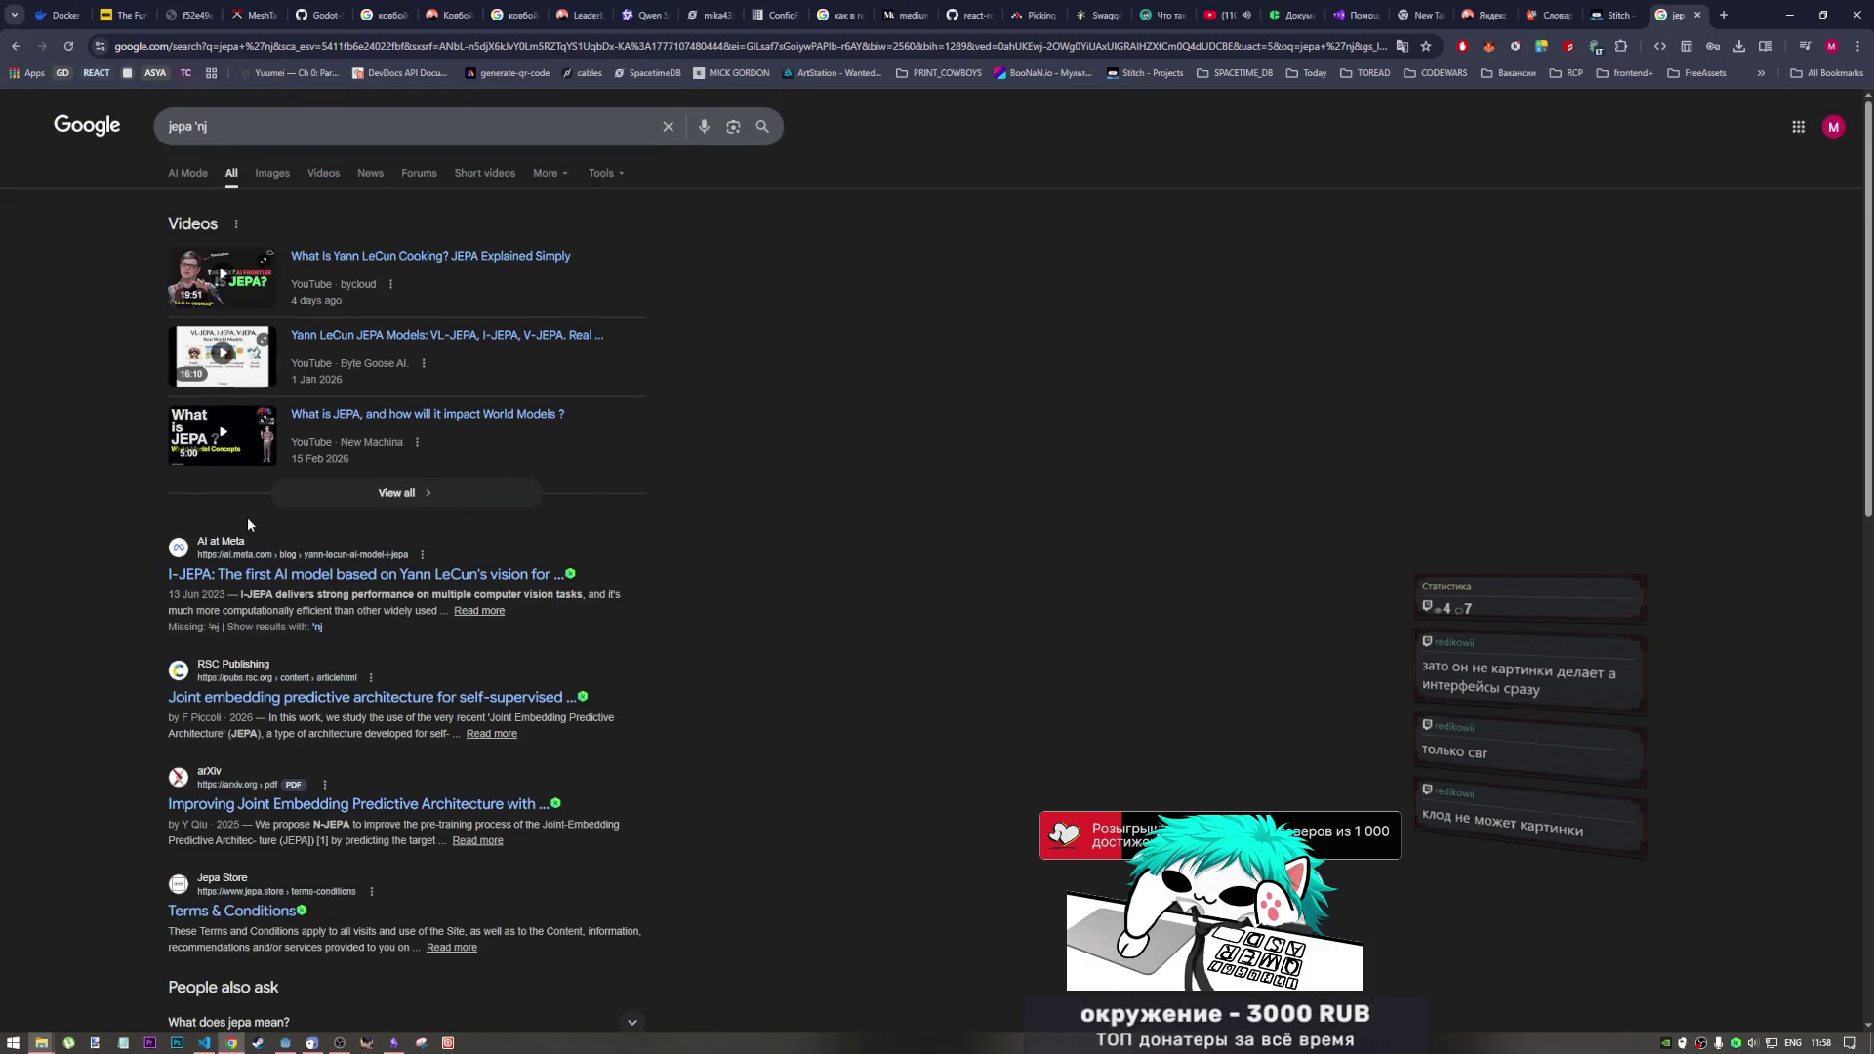
{"action": "scroll", "coordinate": [248, 517], "scroll_direction": "down", "scroll_amount": 2}
{"action": "scroll", "coordinate": [260, 508], "scroll_direction": "up", "scroll_amount": 2}
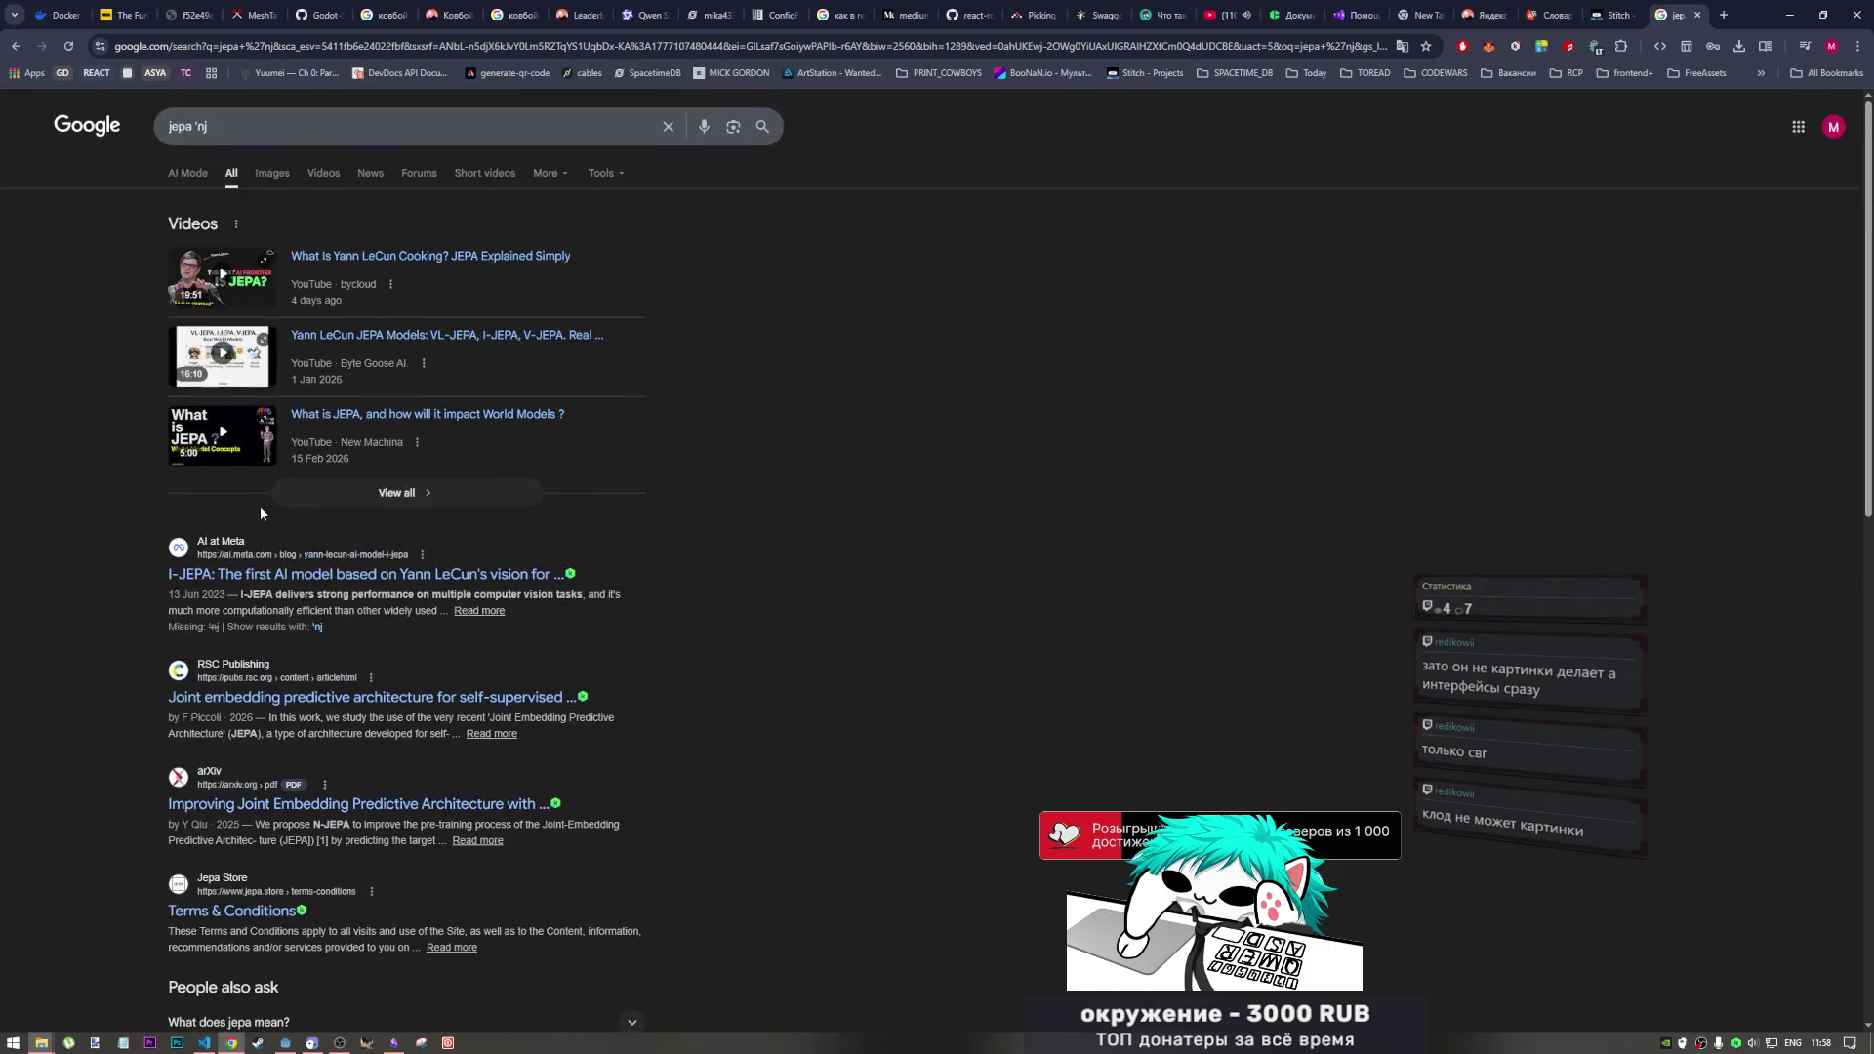
{"action": "double_click", "coordinate": [222, 124]}
{"action": "key", "text": "BackSpace"}
{"action": "key", "text": "alt+shift"}
{"action": "type", "text": "это"}
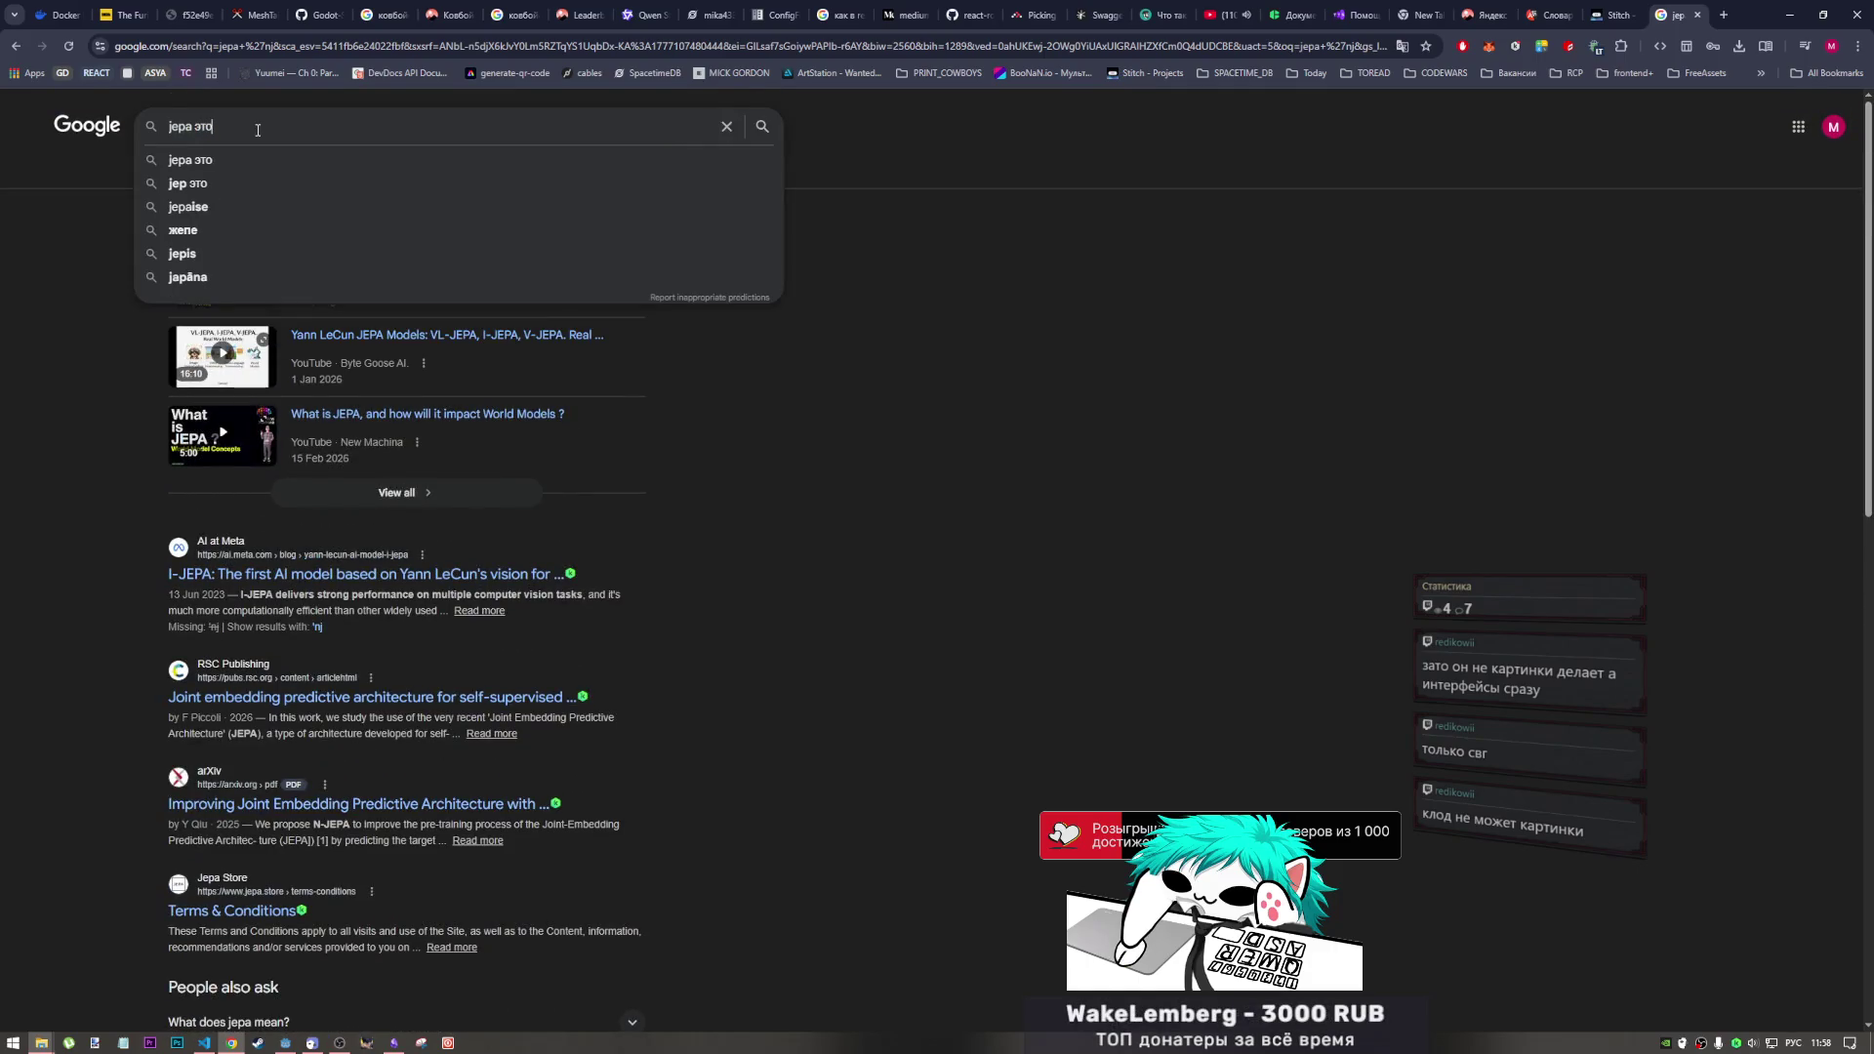
{"action": "left_click", "coordinate": [227, 162]}
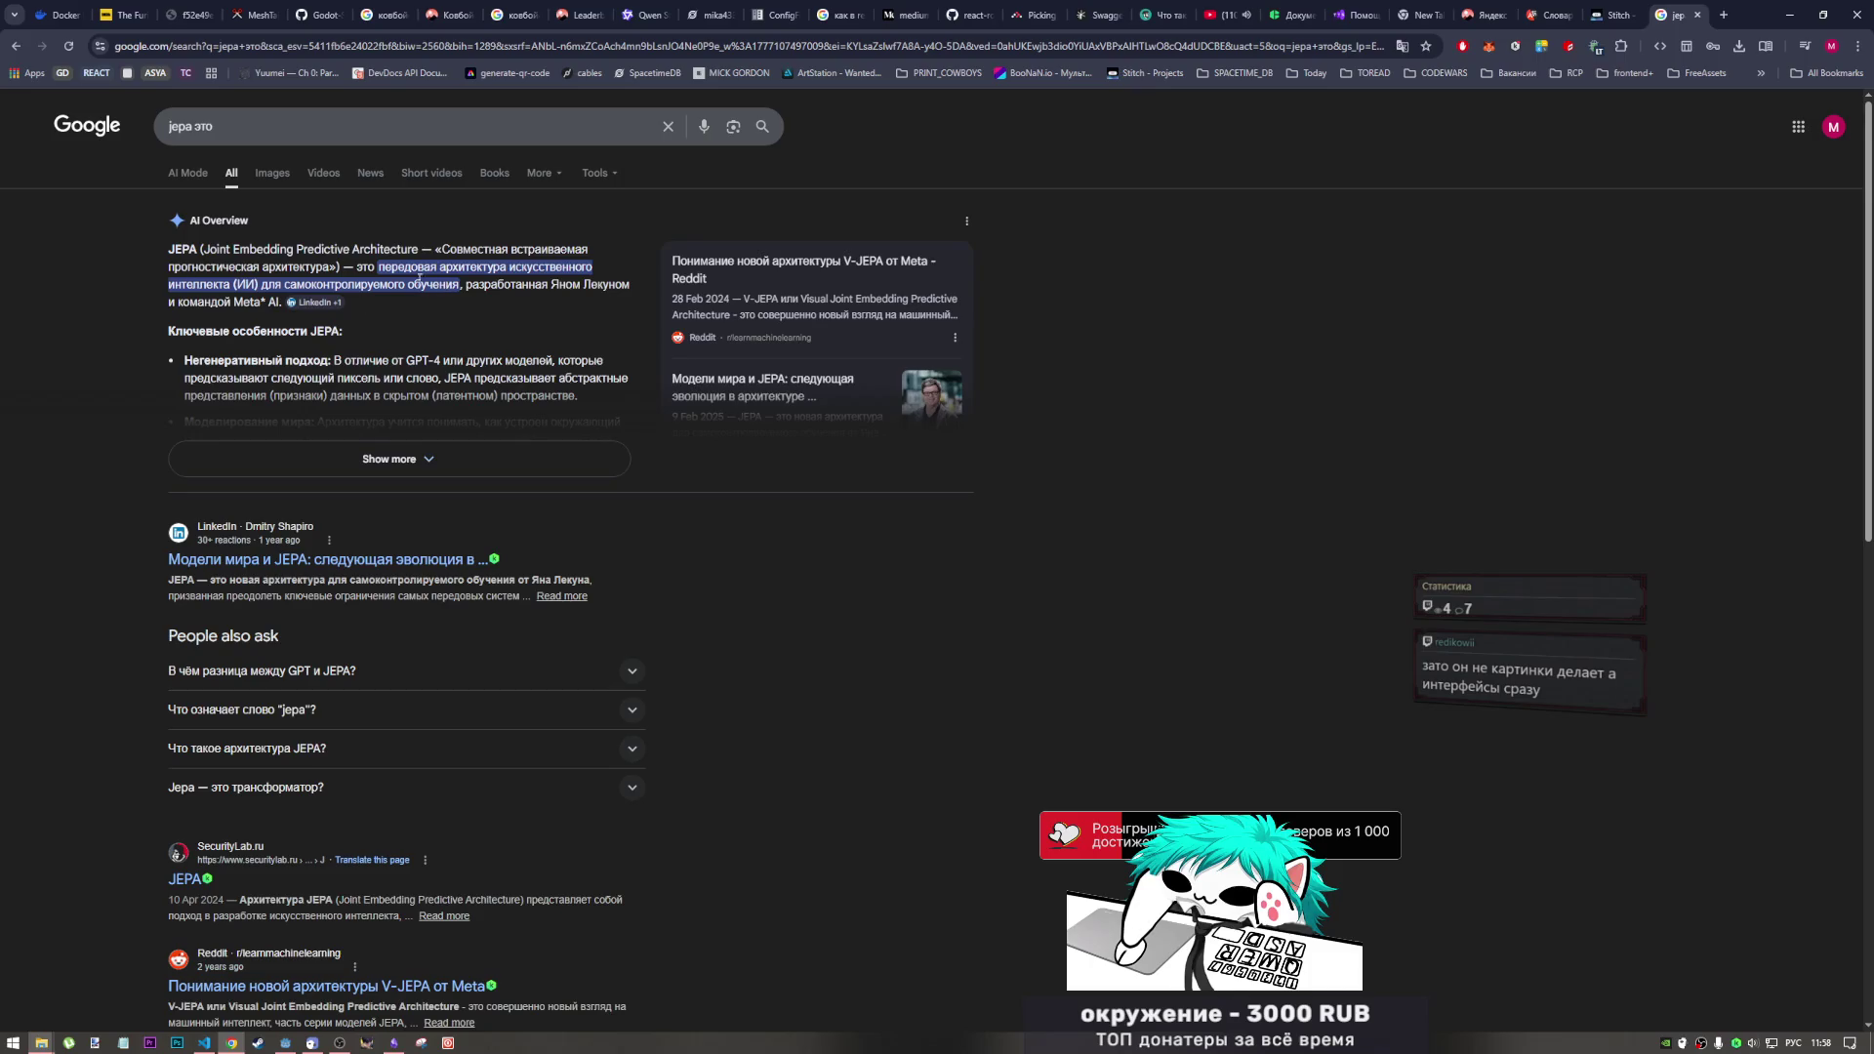
{"action": "scroll", "coordinate": [530, 359], "scroll_direction": "down", "scroll_amount": 2}
{"action": "left_click", "coordinate": [412, 312]}
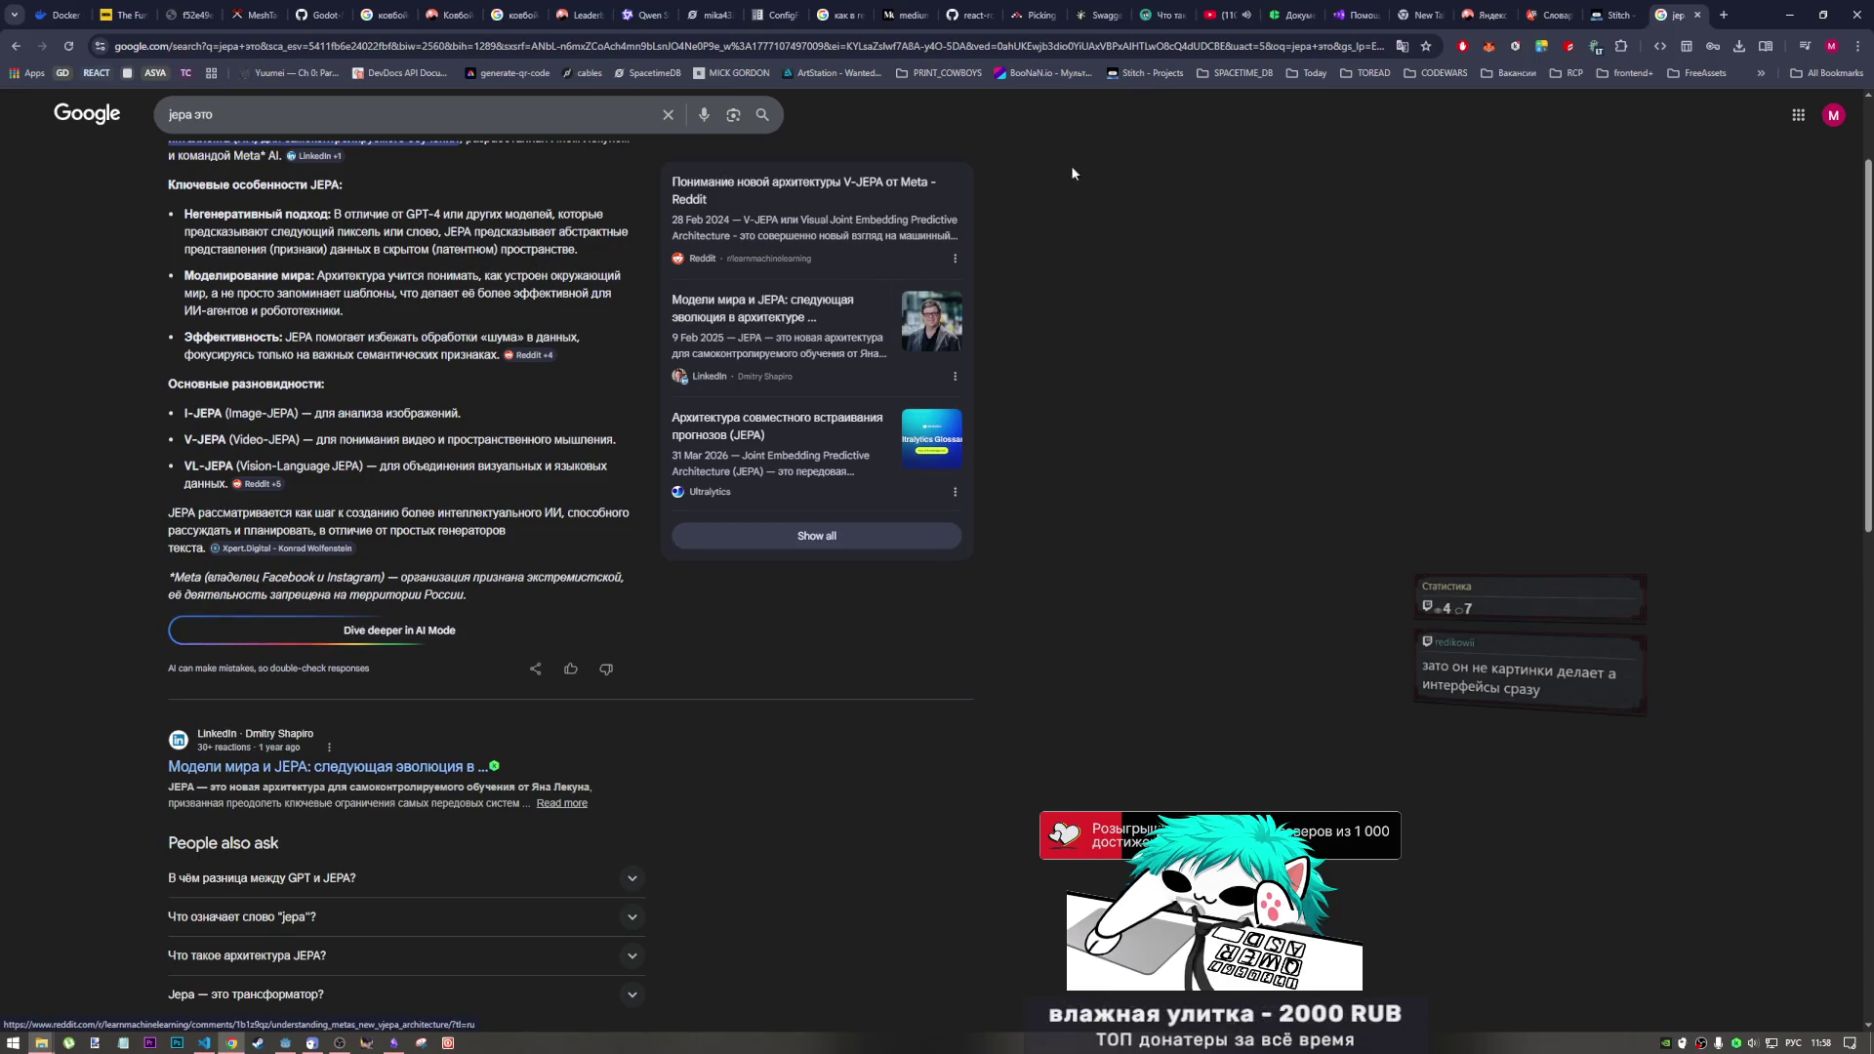
{"action": "key", "text": "ctrl+w"}
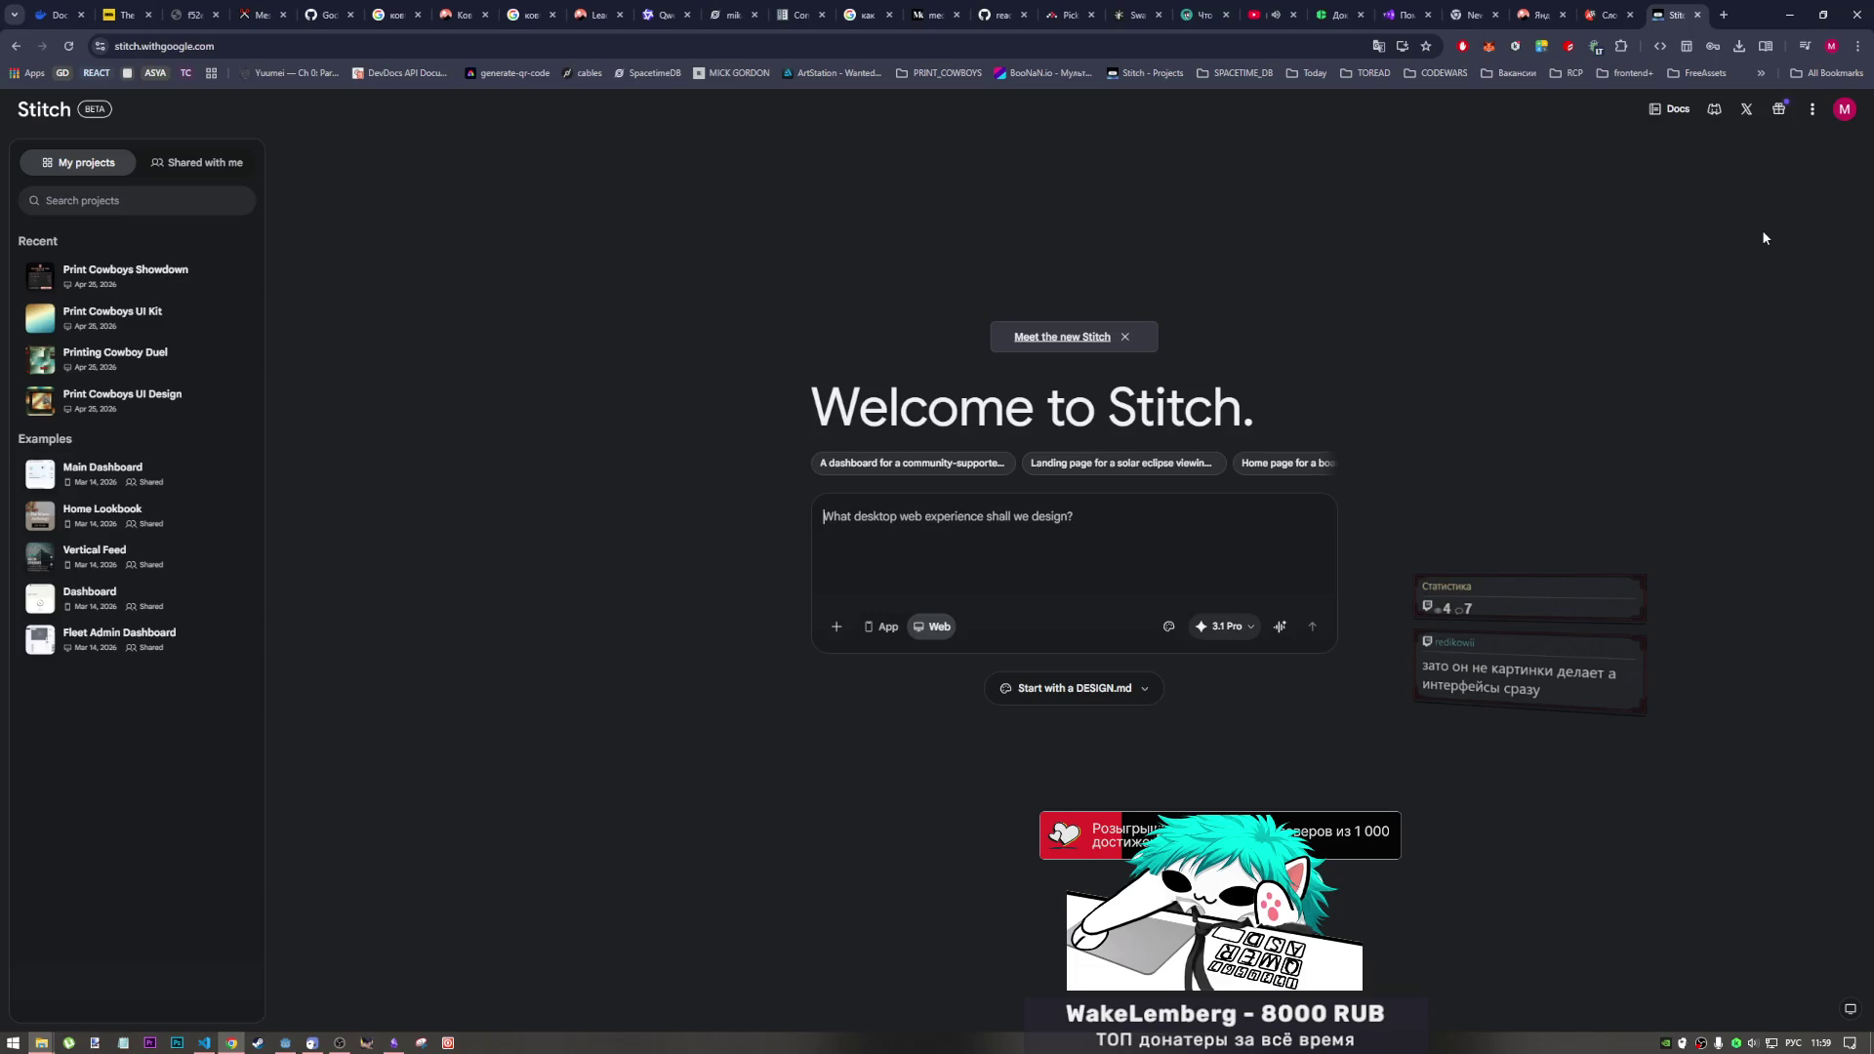
Step: Open Print Cowboys UI Design from Recent and select its Design Document frame
{"action": "left_click", "coordinate": [172, 417]}
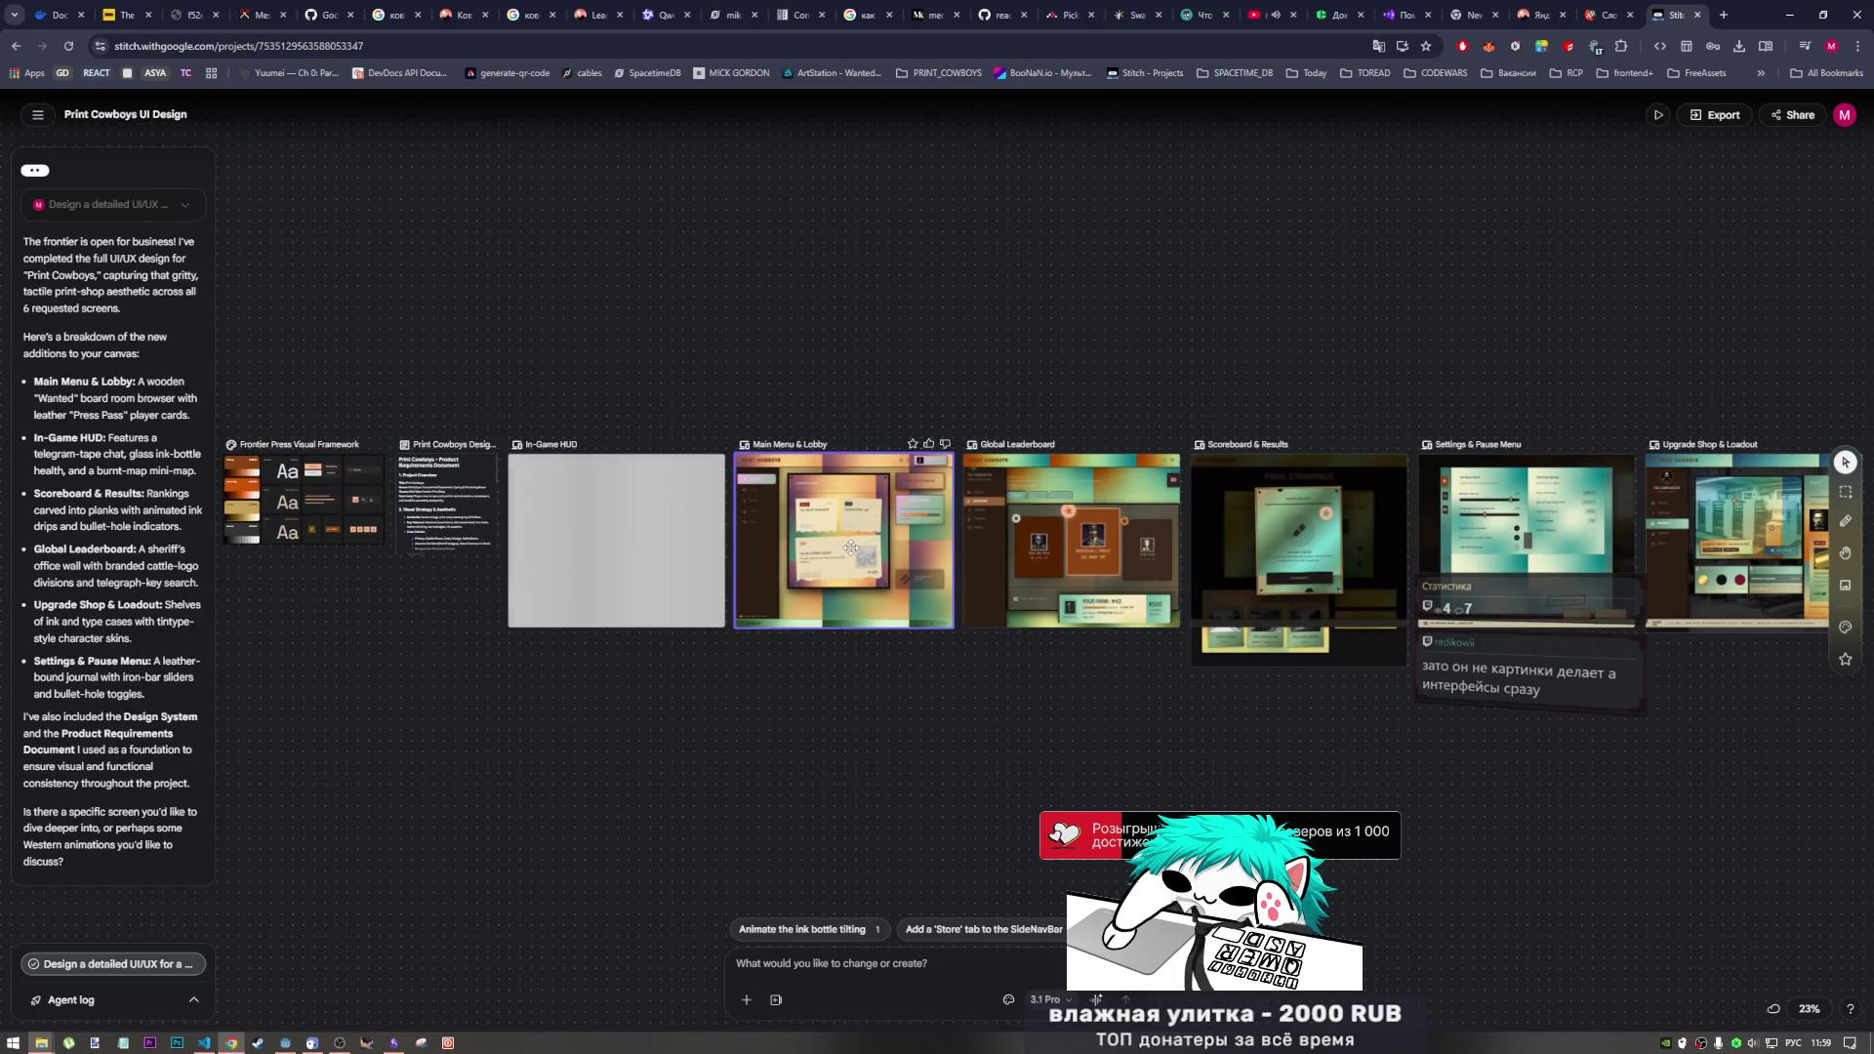
{"action": "left_click", "coordinate": [160, 970]}
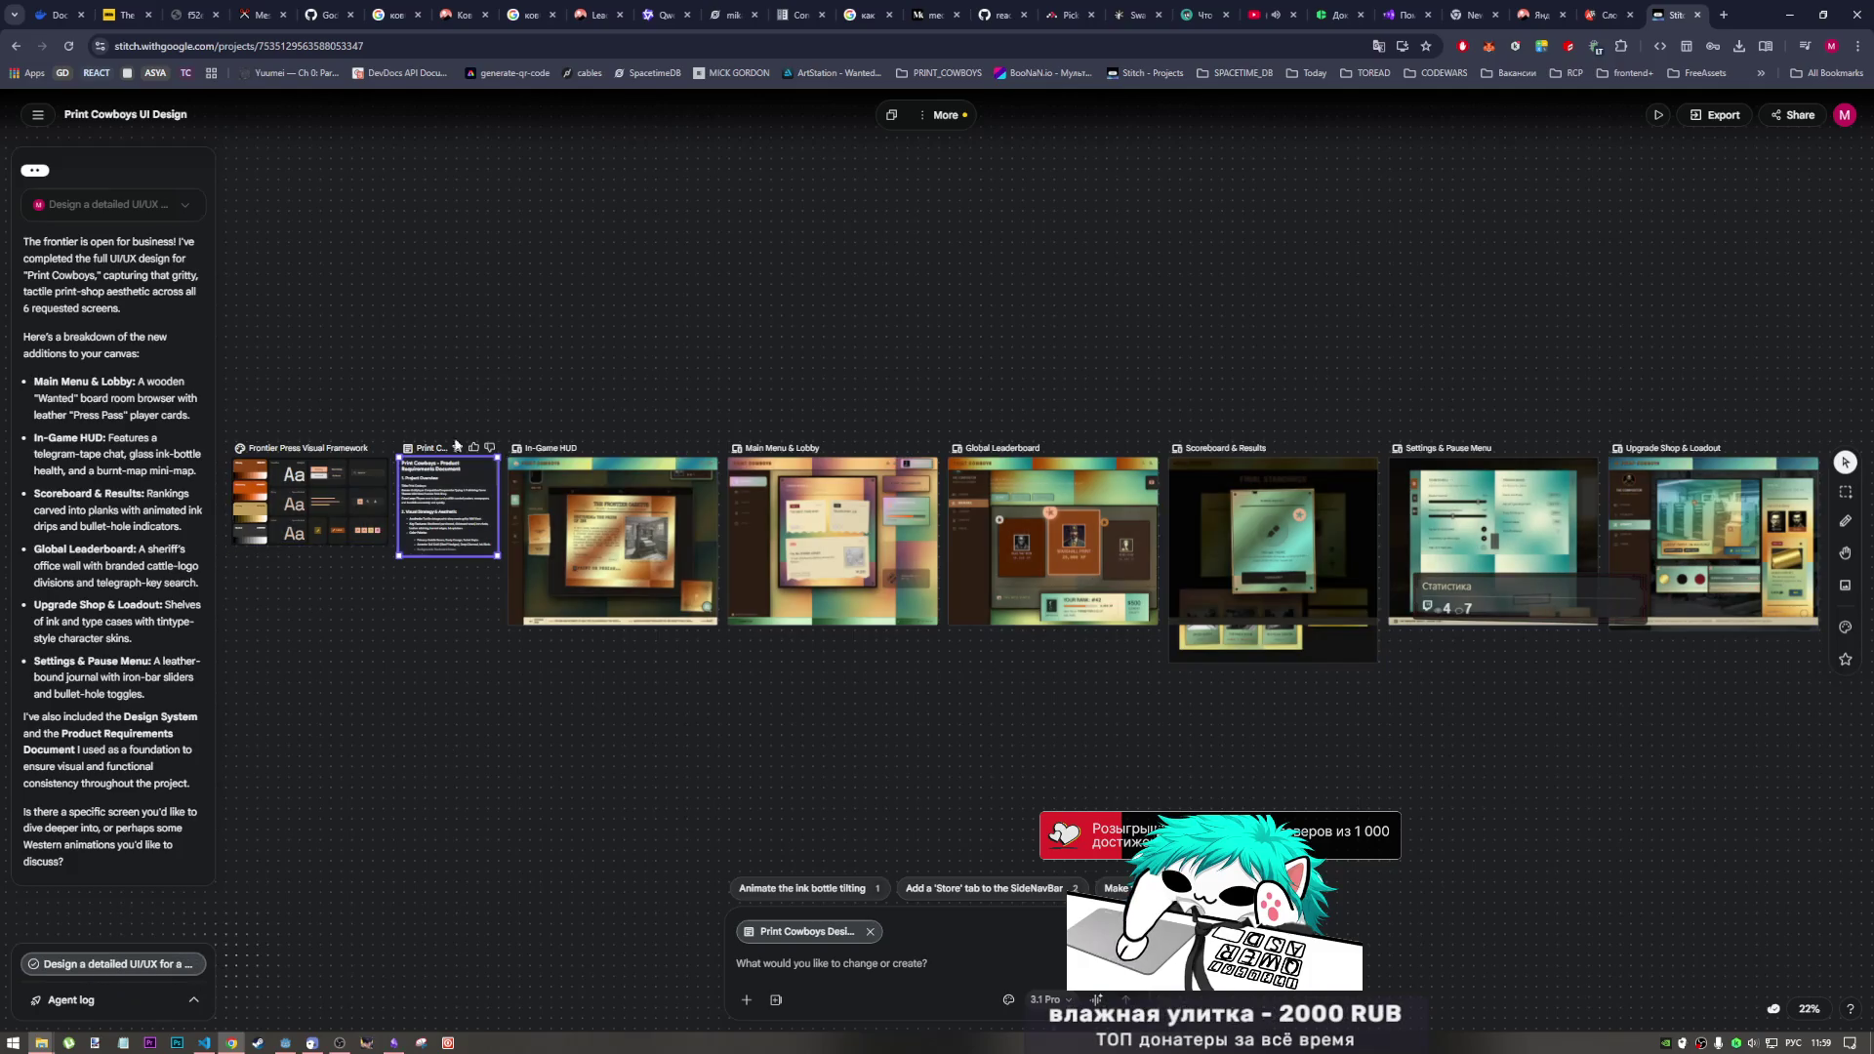
Step: Zoom the canvas to 78% and pan to centre the In-Game HUD screen
{"action": "scroll", "coordinate": [683, 577], "scroll_direction": "up", "scroll_amount": 3}
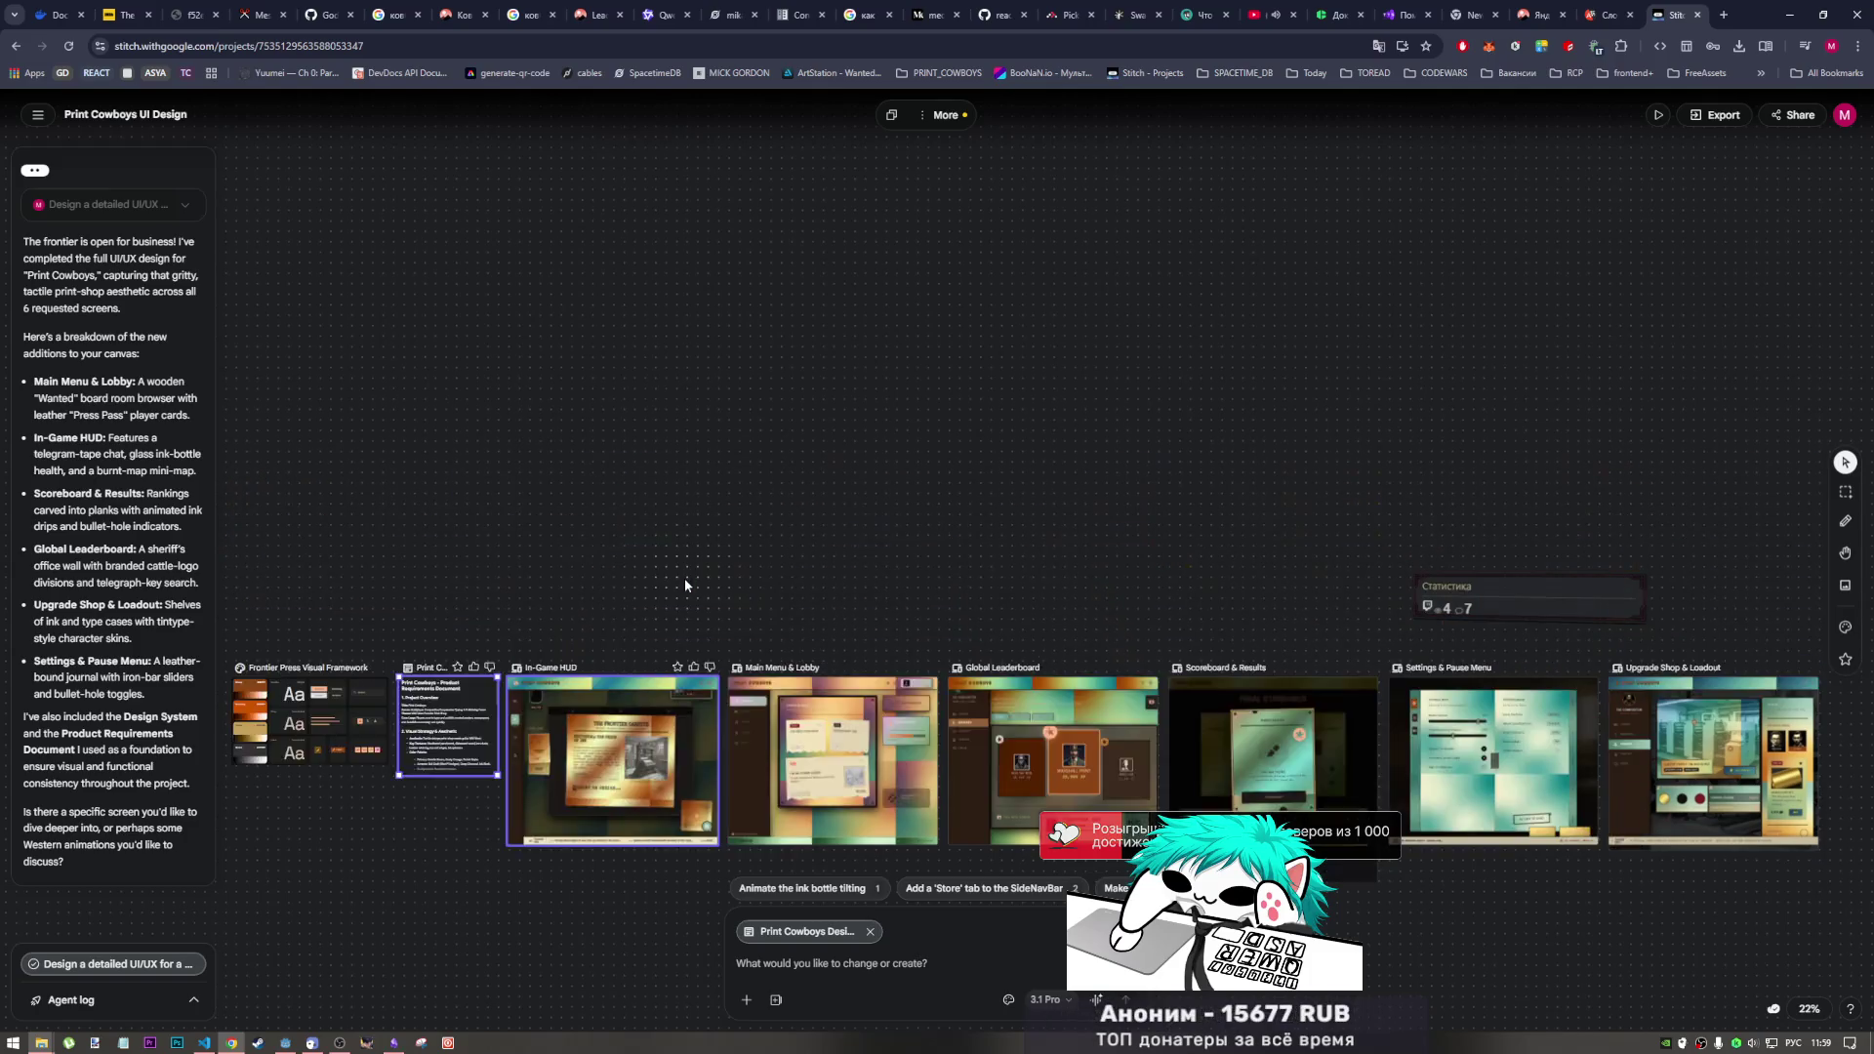
{"action": "scroll", "coordinate": [684, 578], "scroll_direction": "down", "scroll_amount": 3}
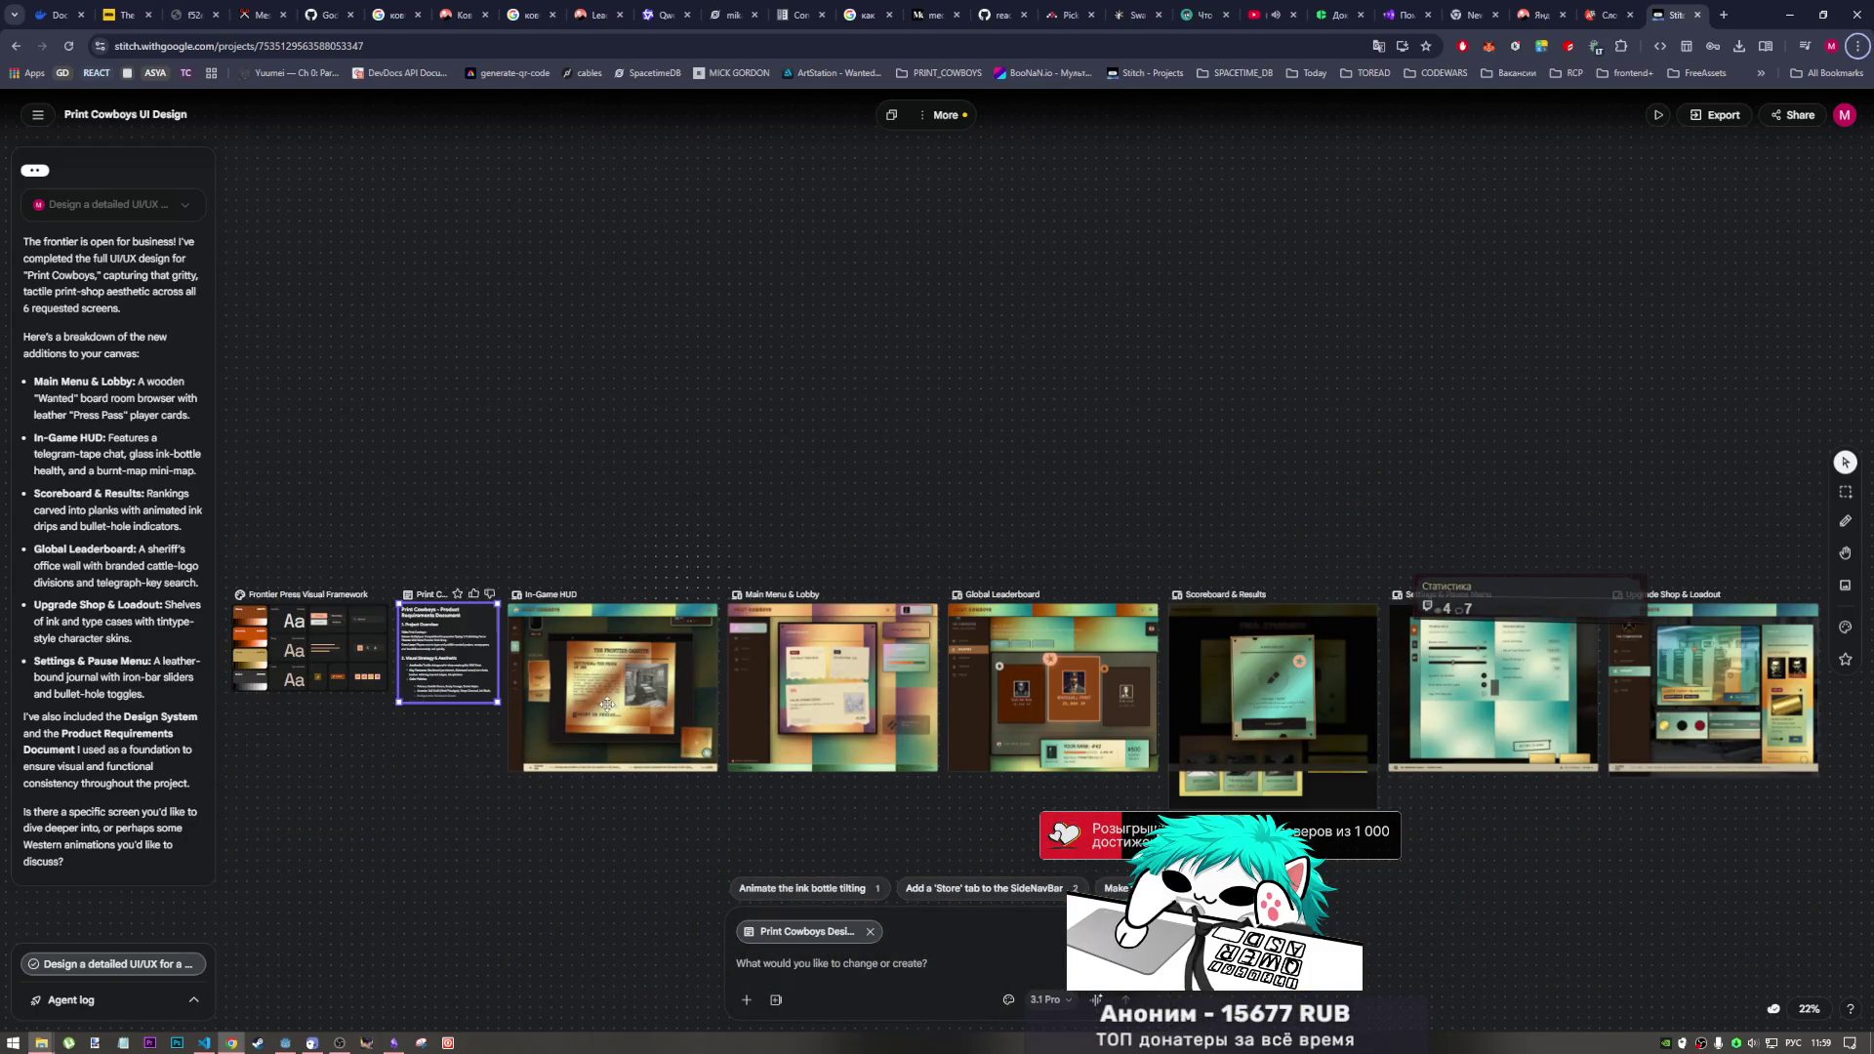
{"action": "scroll", "coordinate": [607, 700], "scroll_direction": "up", "scroll_amount": 3}
{"action": "scroll", "coordinate": [634, 611], "scroll_direction": "up", "scroll_amount": 3}
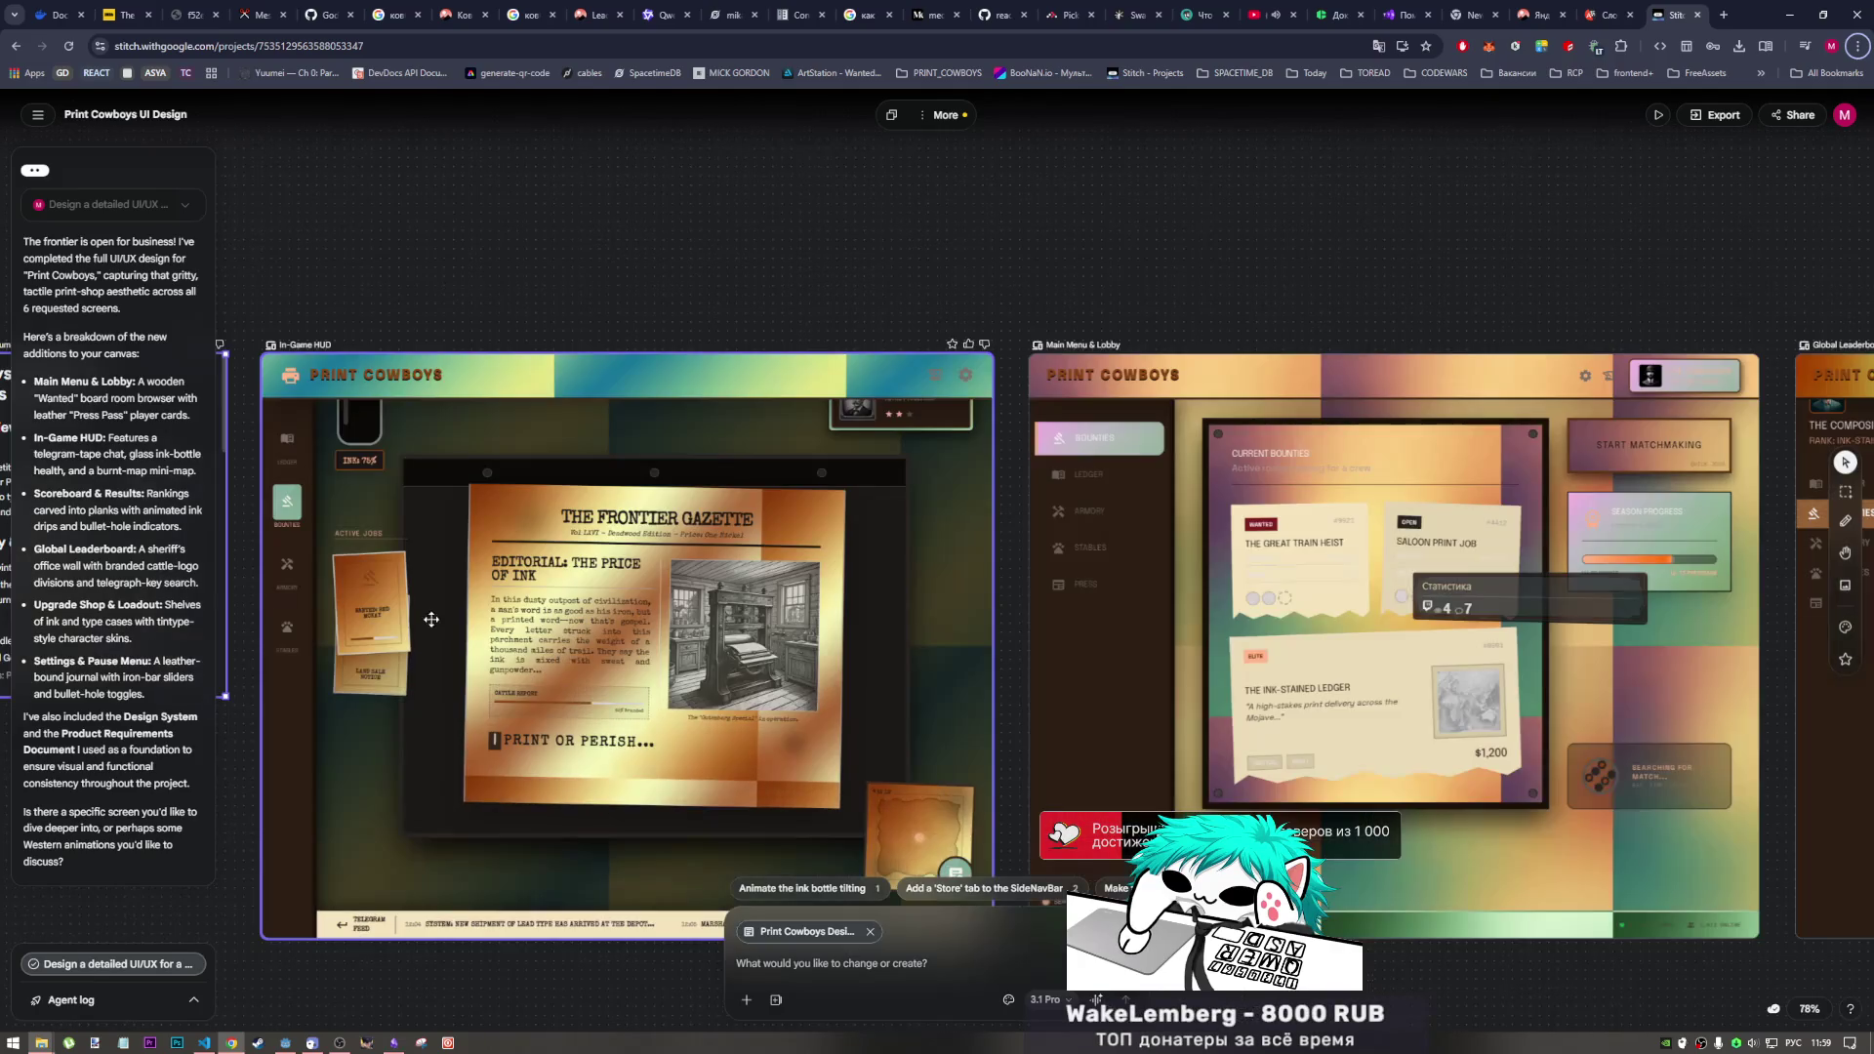
{"action": "scroll", "coordinate": [635, 611], "scroll_direction": "left", "scroll_amount": 5}
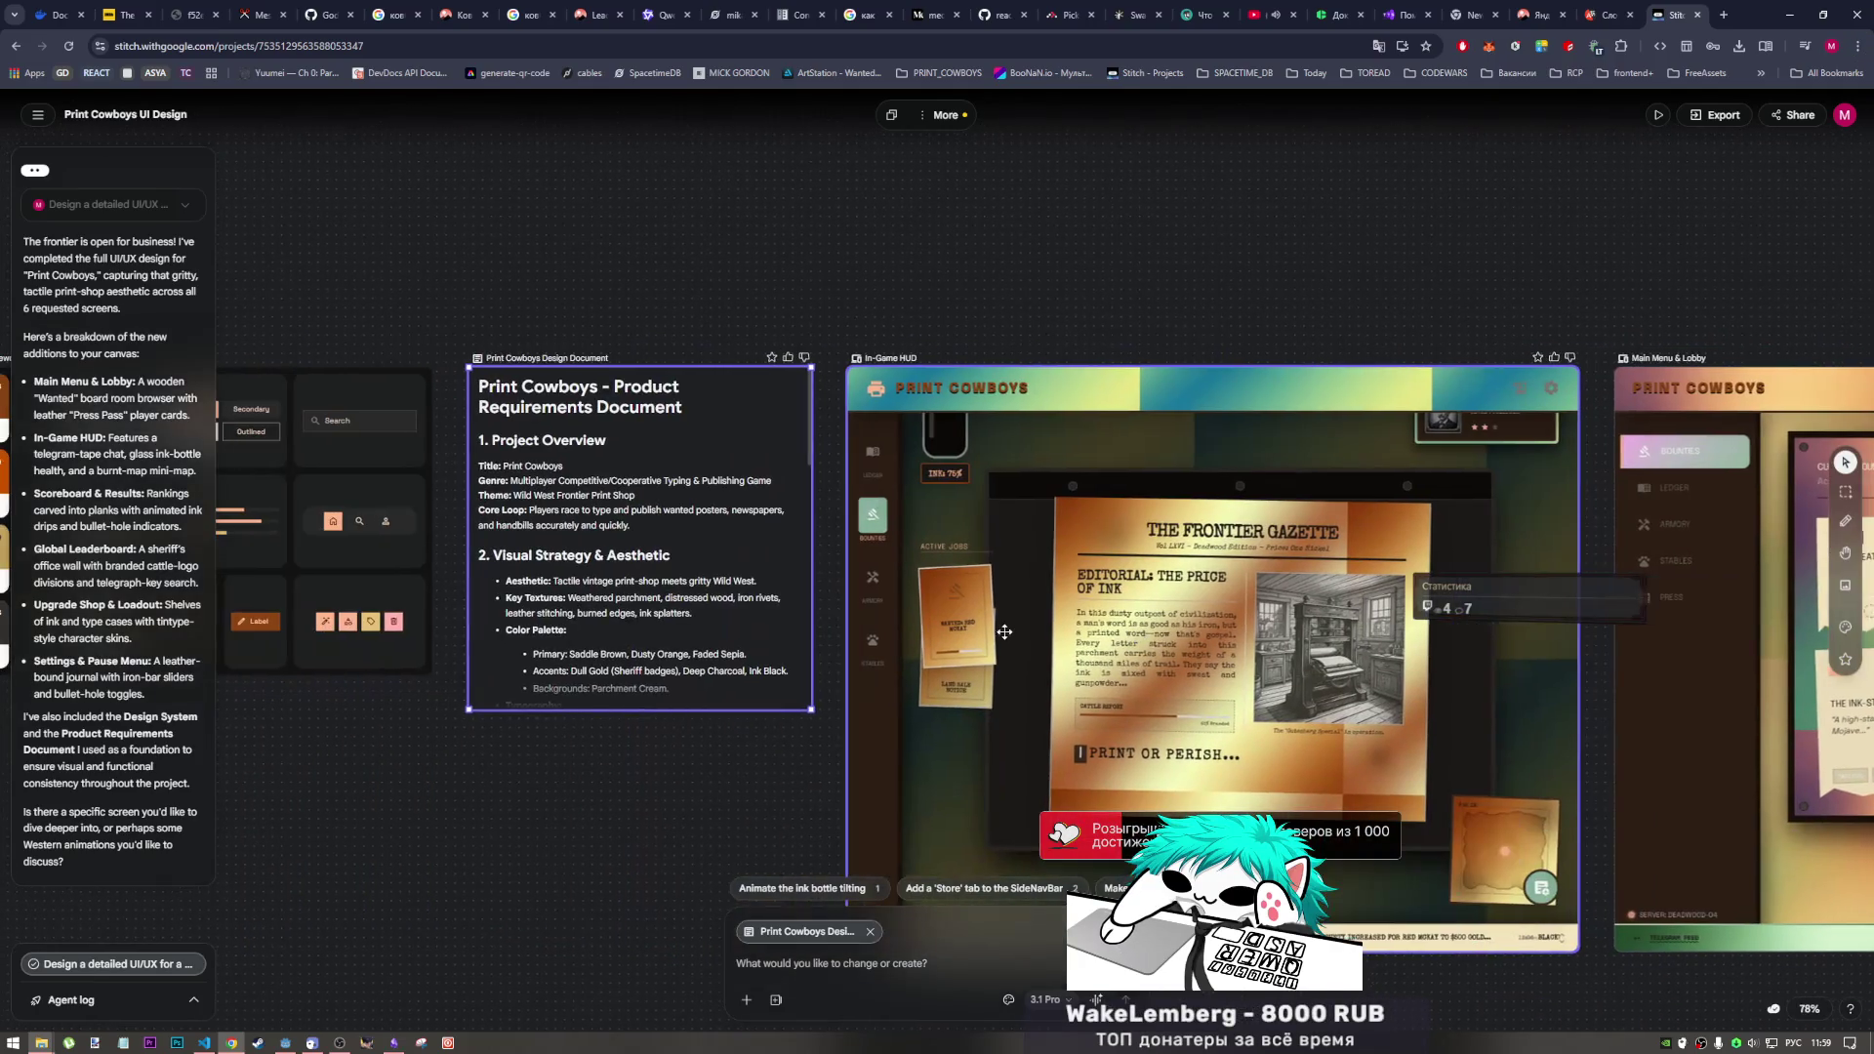
{"action": "left_click_drag", "start_coordinate": [944, 633], "coordinate": [579, 537]}
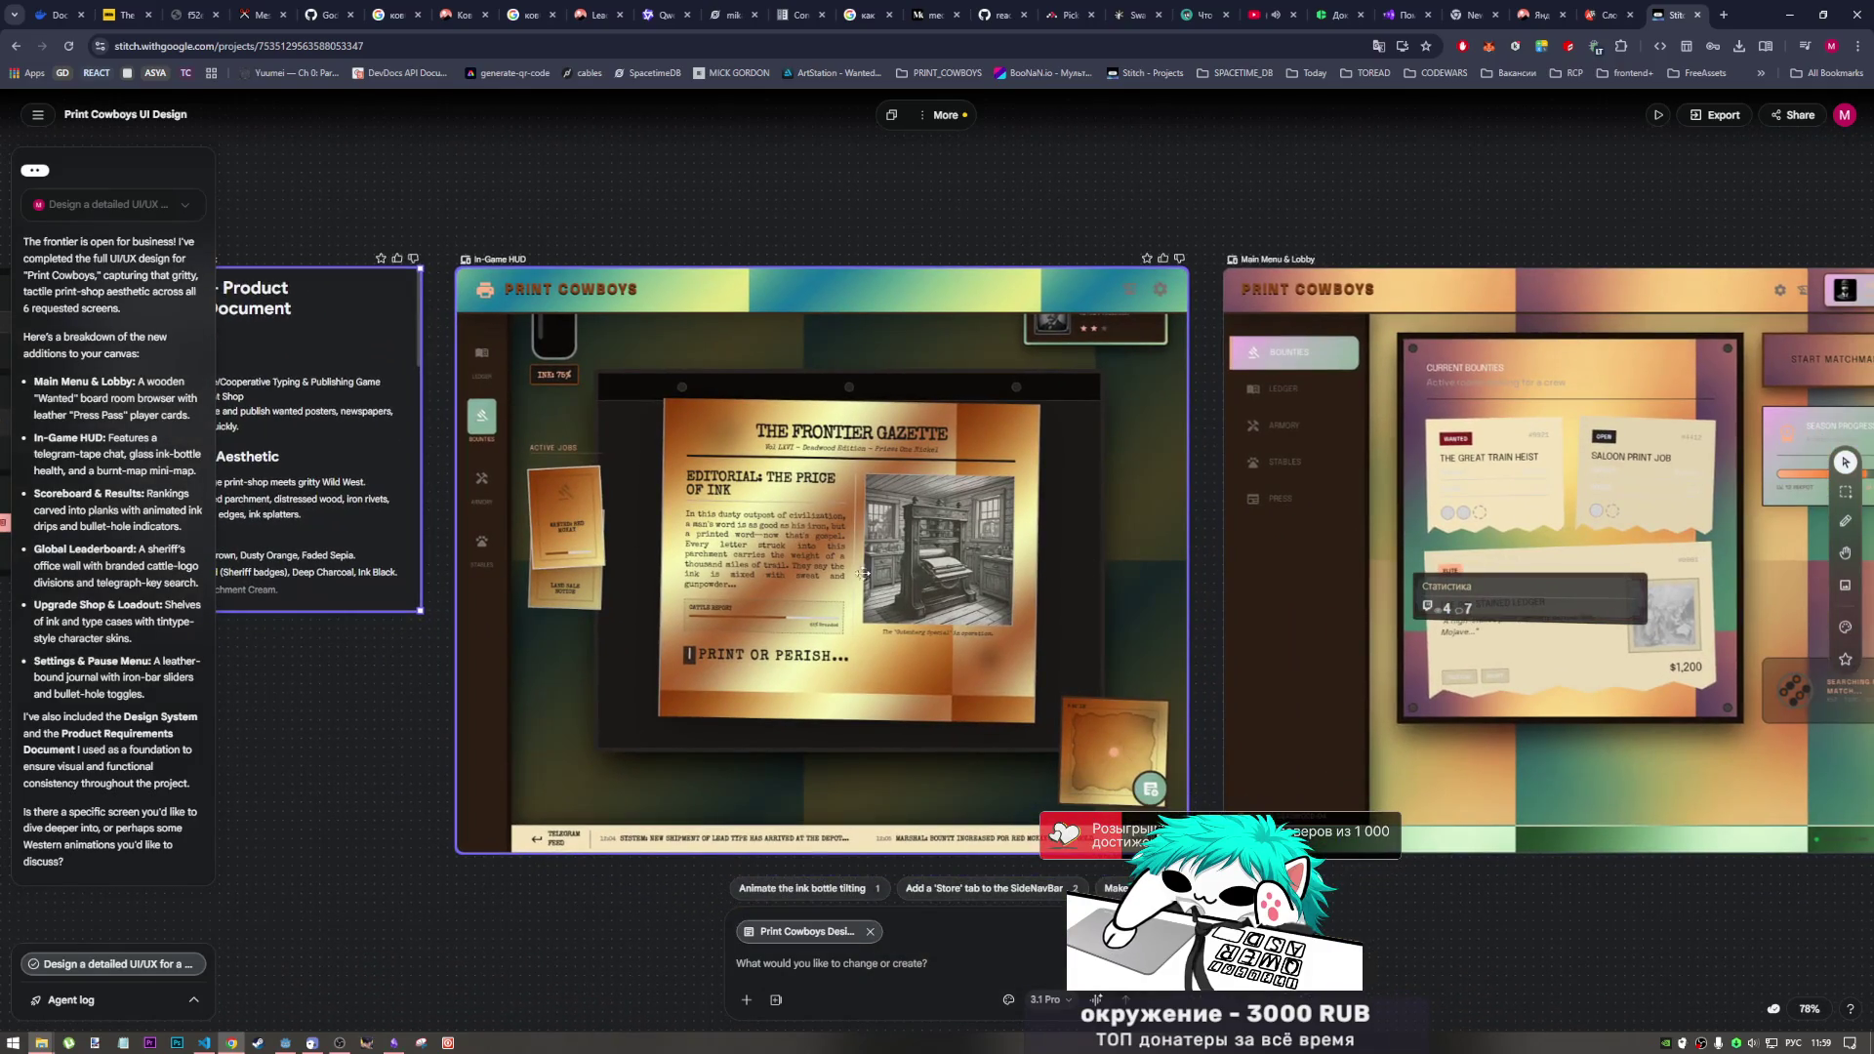
{"action": "scroll", "coordinate": [862, 573], "scroll_direction": "right", "scroll_amount": 3}
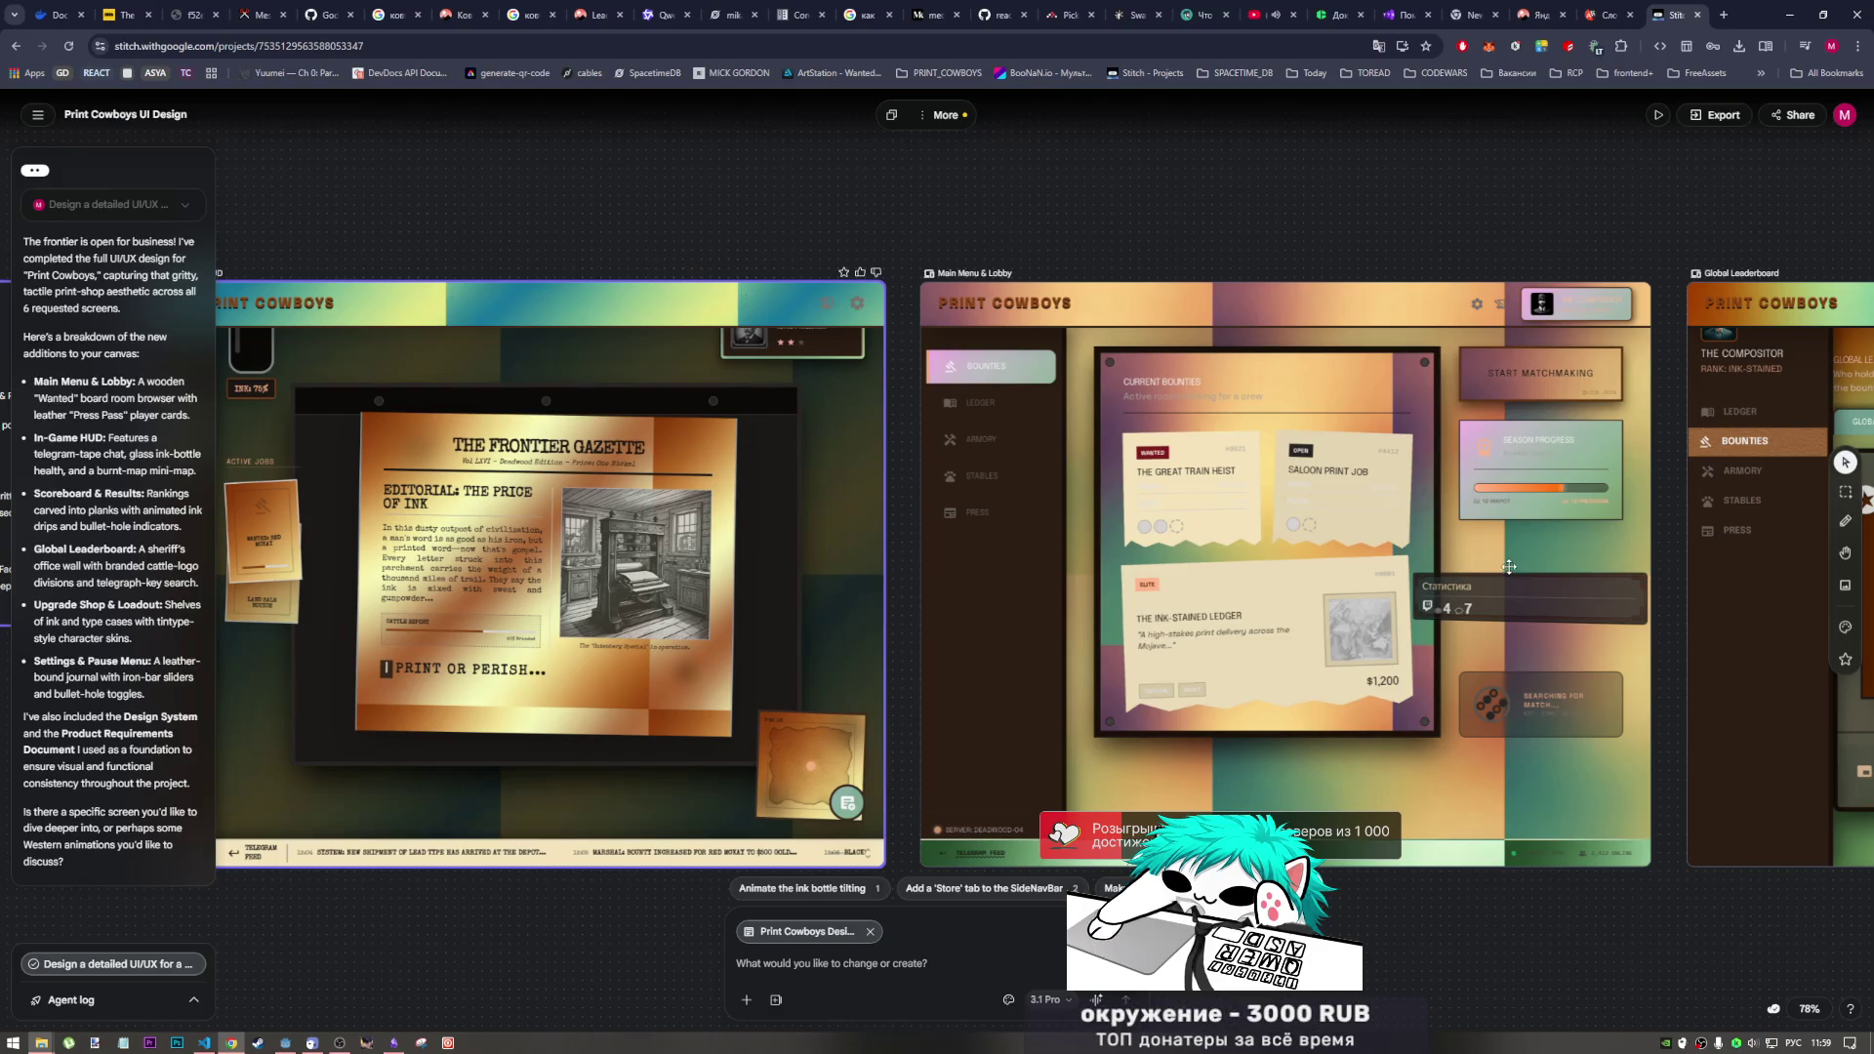
Step: Step from Main Menu & Lobby through Leaderboard, Scoreboard, Settings and Upgrade Shop, ending on Settings & Pause Menu
{"action": "left_click", "coordinate": [1183, 441]}
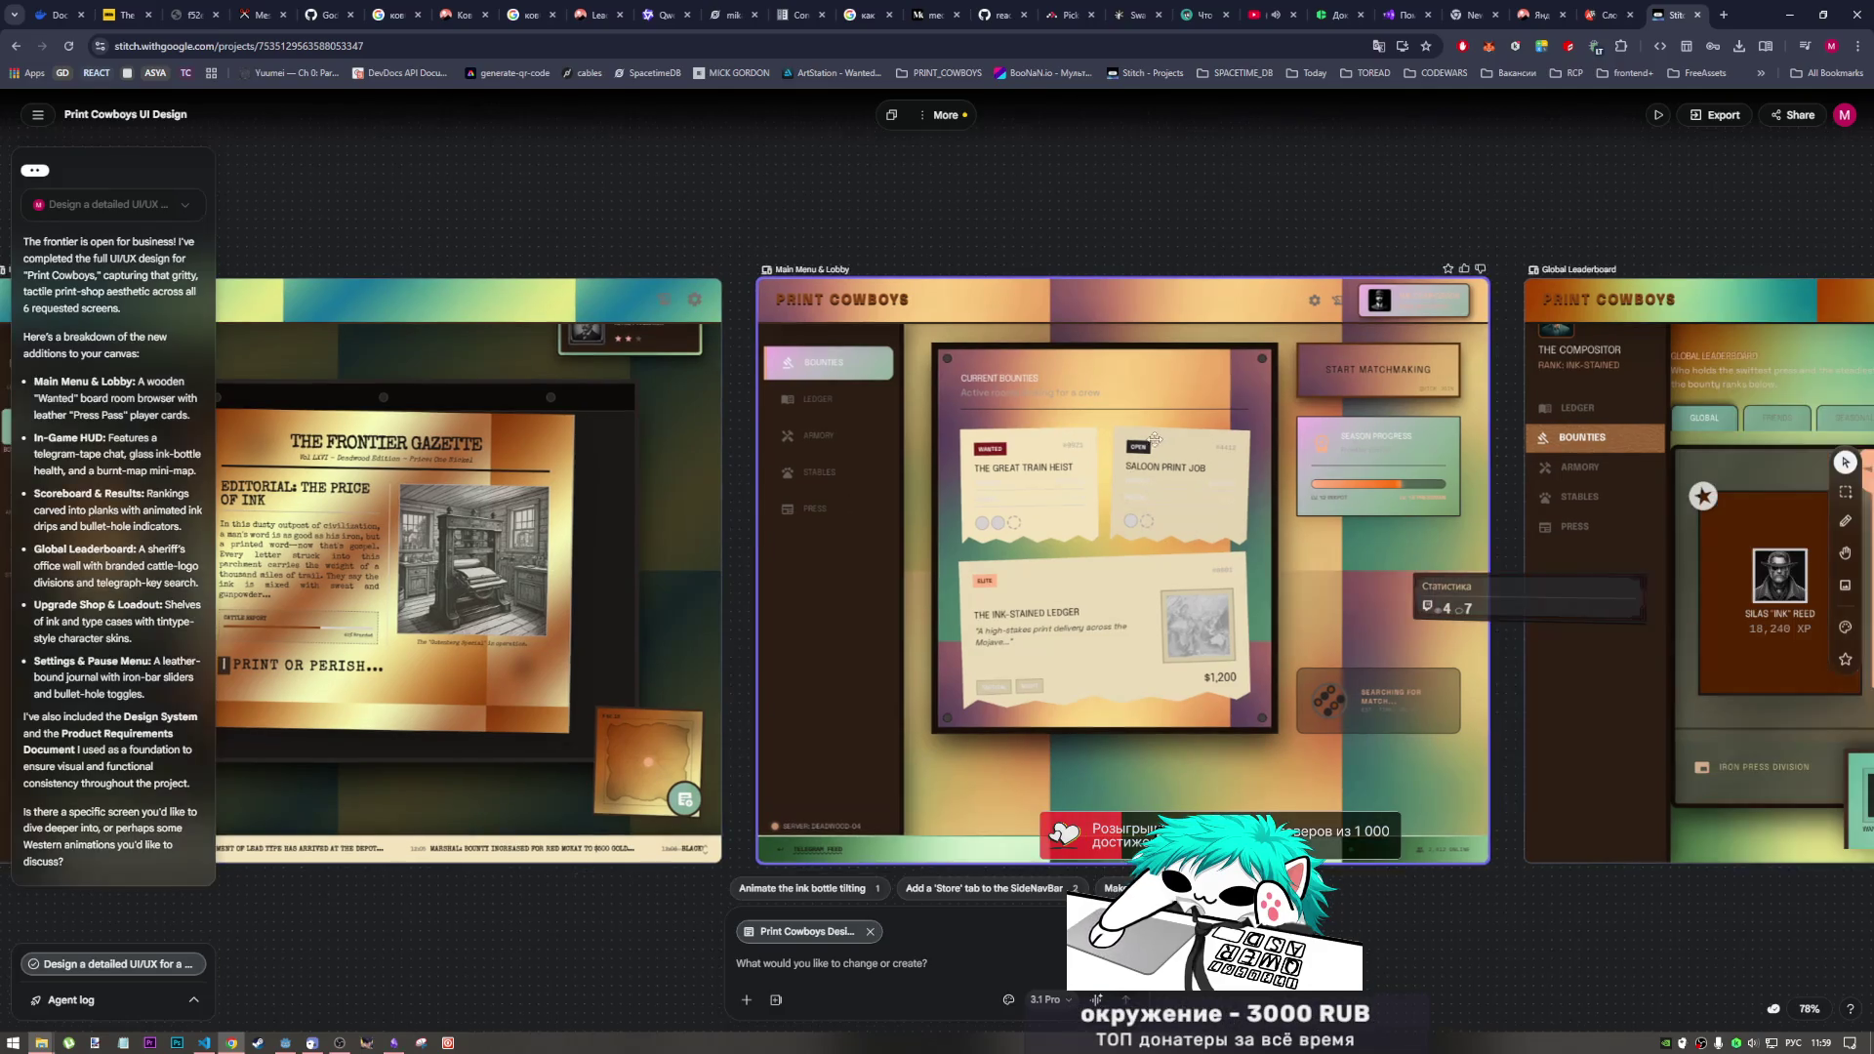
{"action": "scroll", "coordinate": [877, 451], "scroll_direction": "right", "scroll_amount": 5}
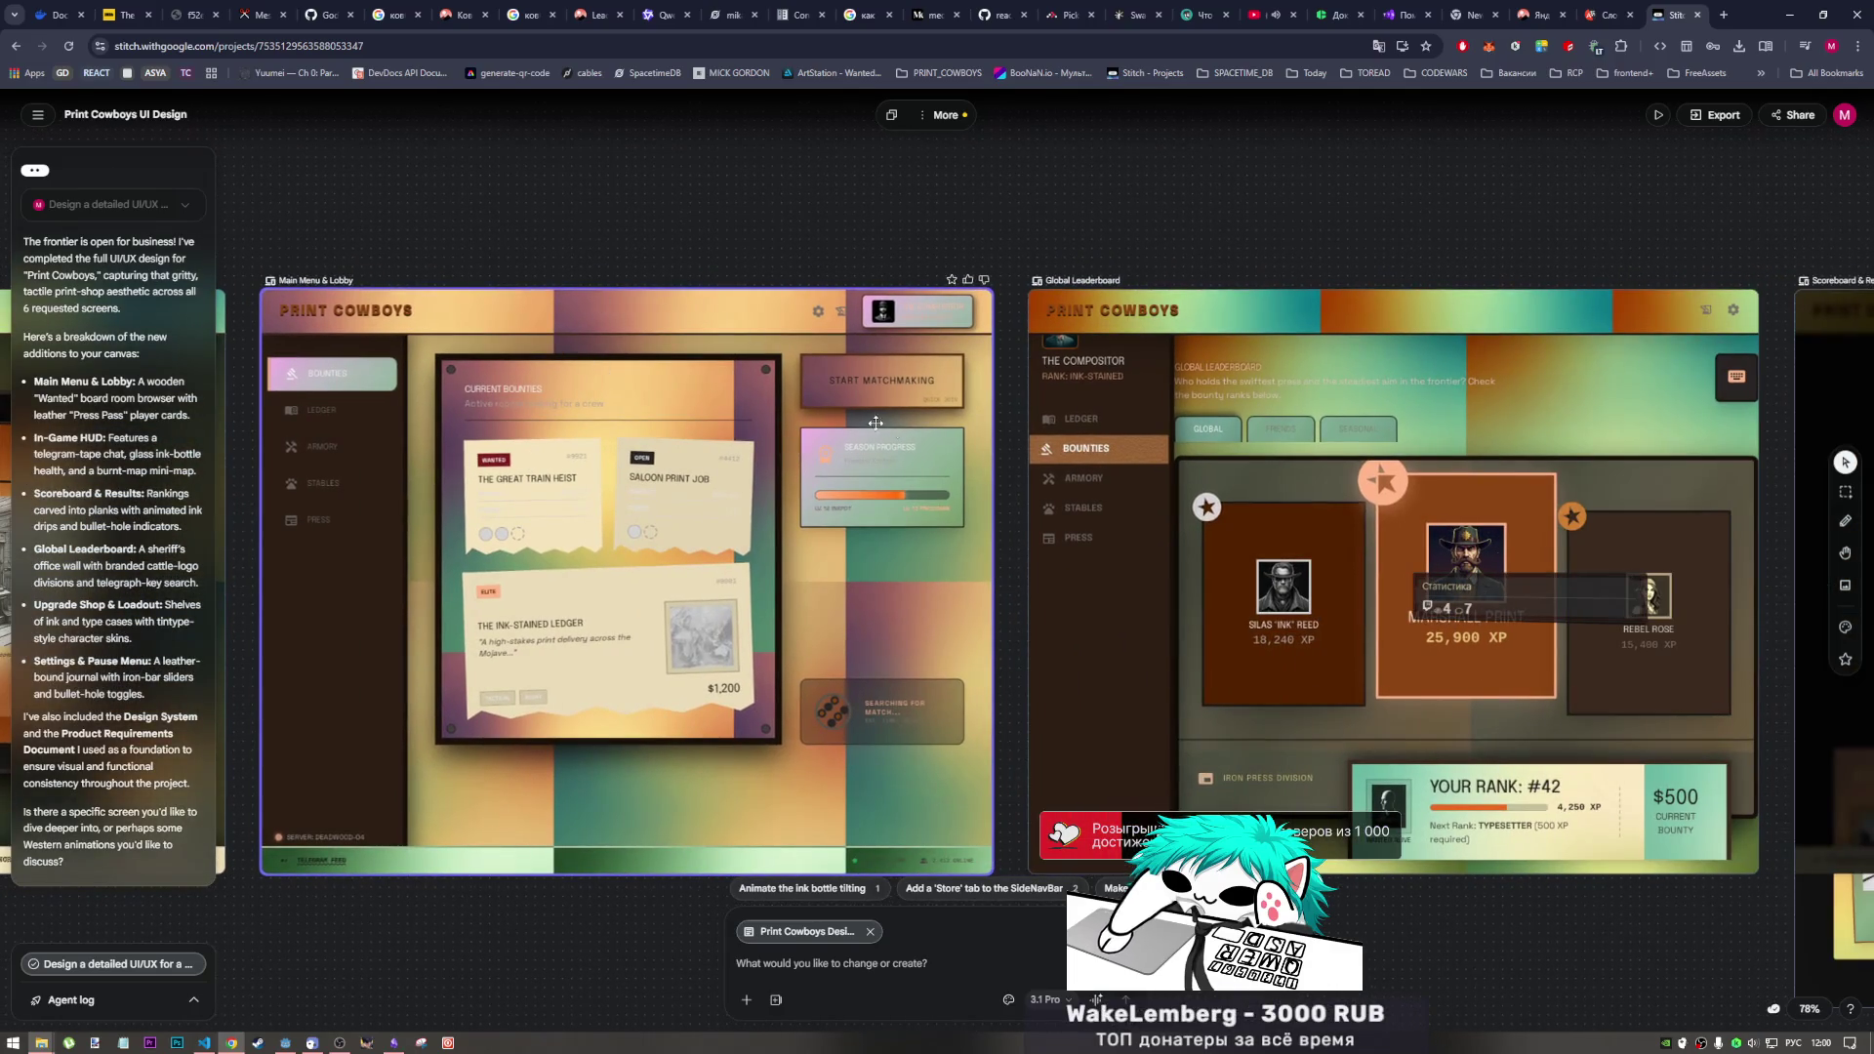
{"action": "key", "text": "Right"}
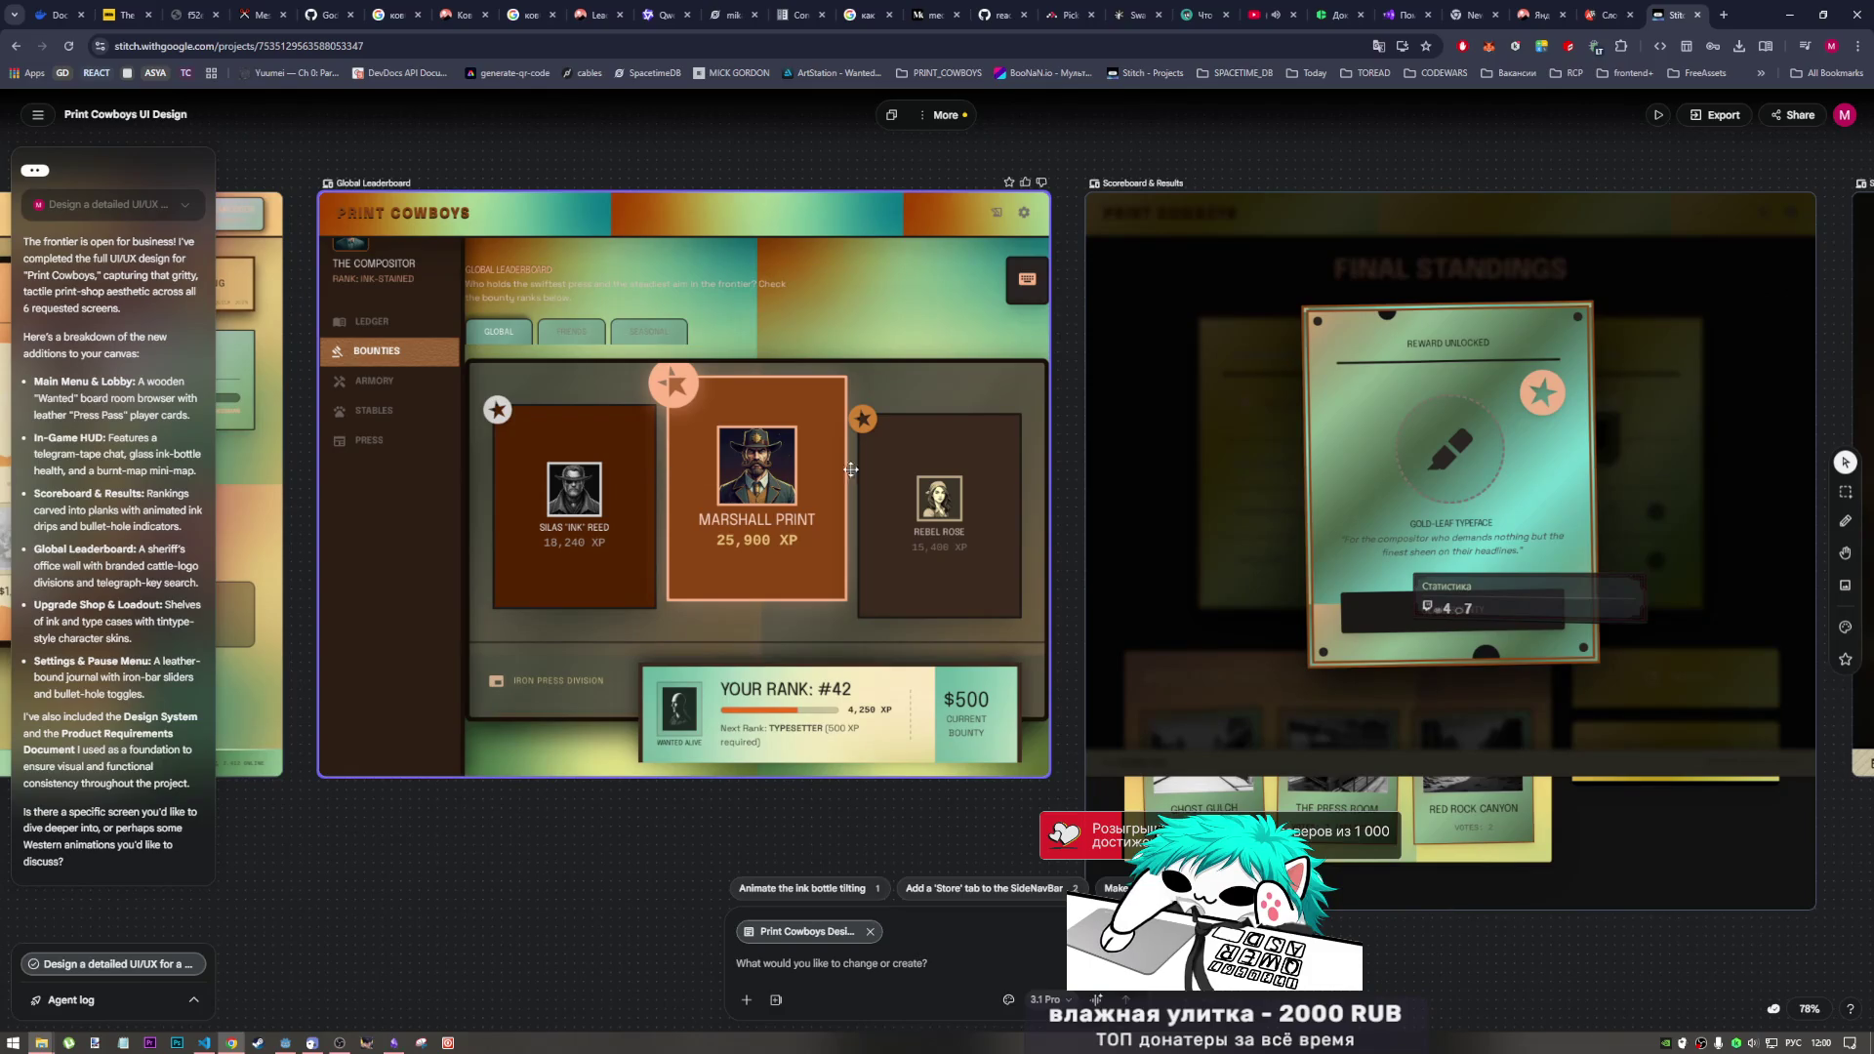
{"action": "key", "text": "Right"}
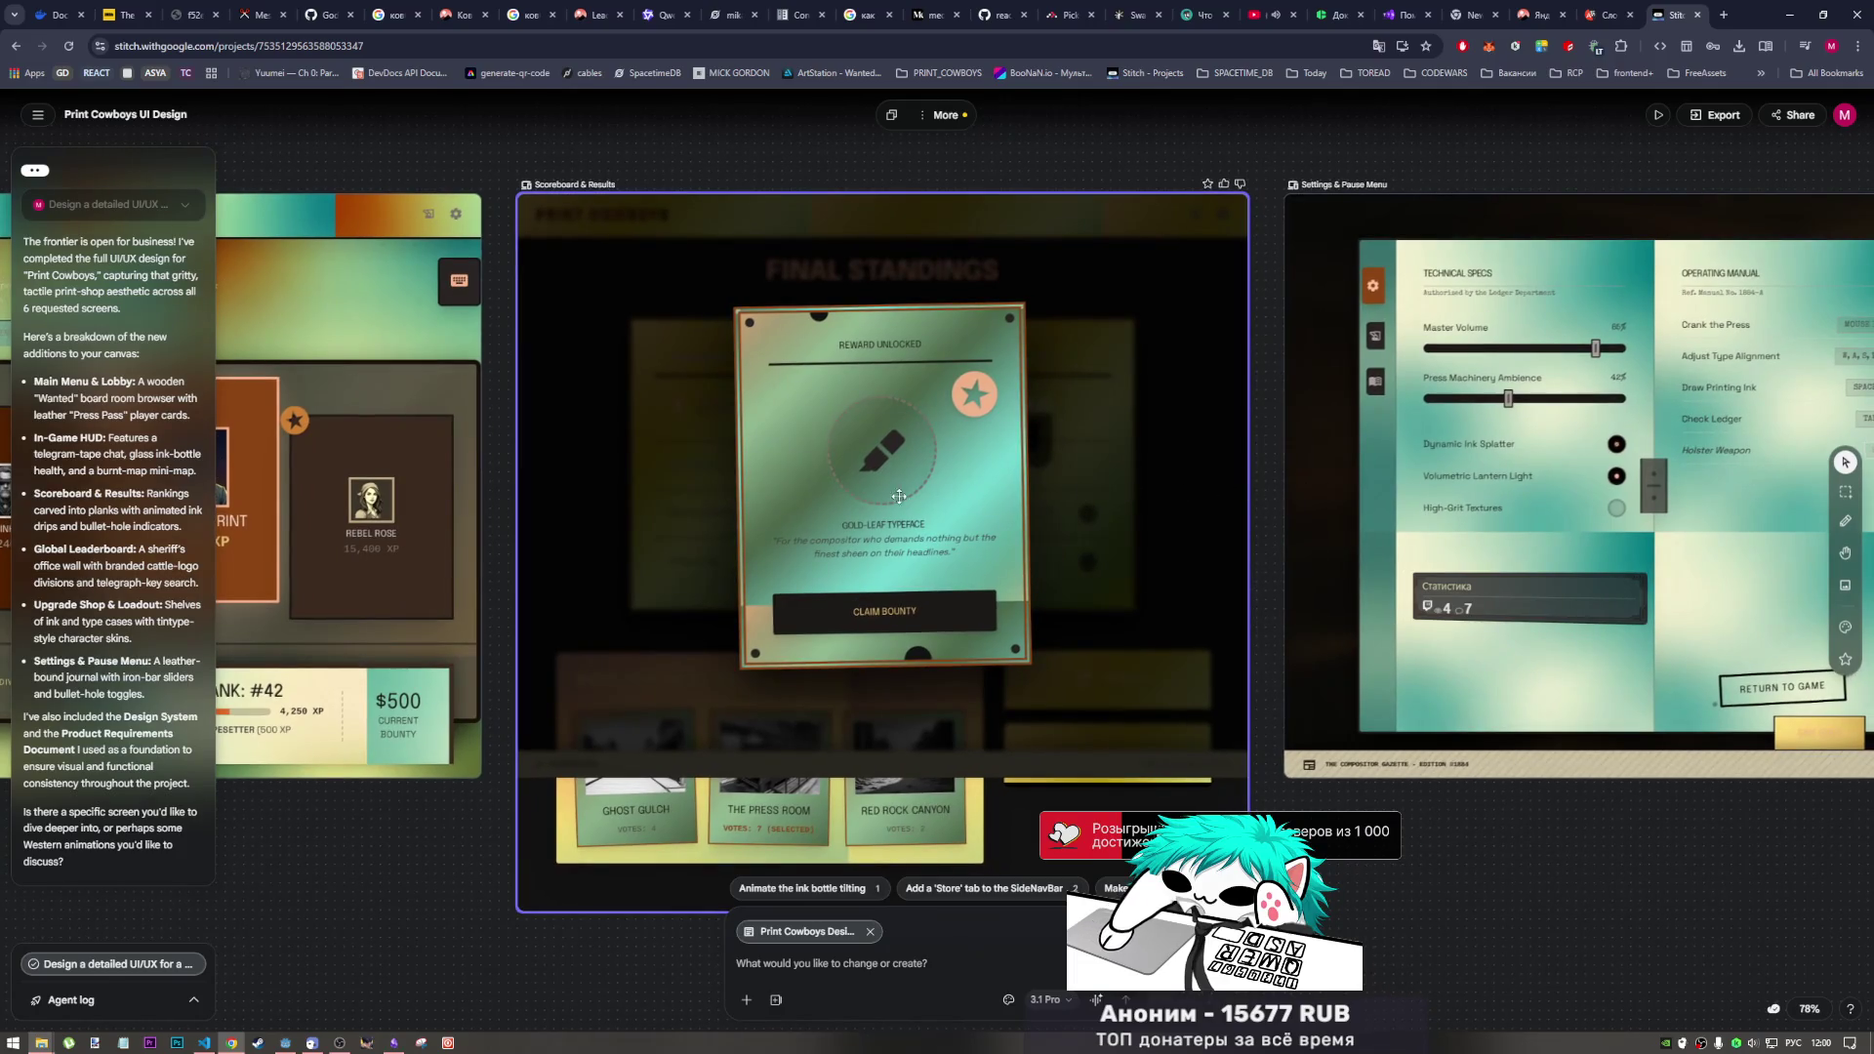
{"action": "key", "text": "Right"}
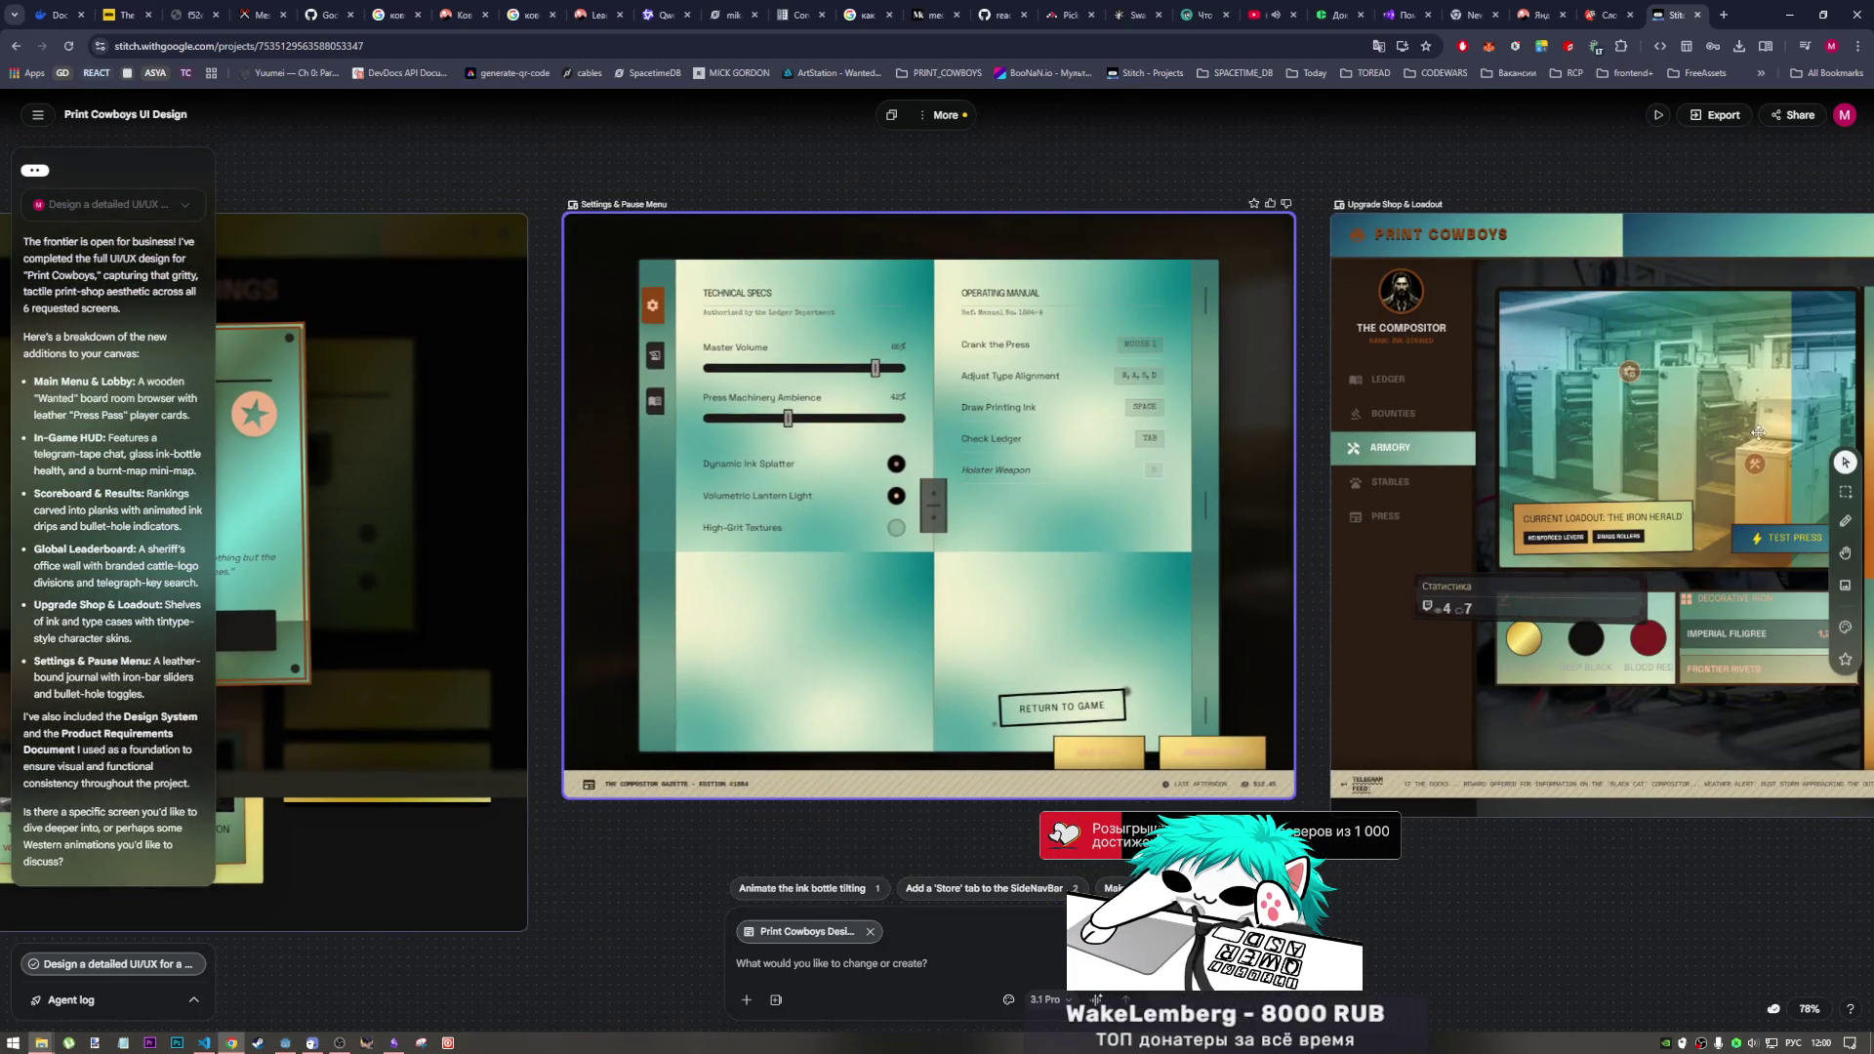
{"action": "key", "text": "Right"}
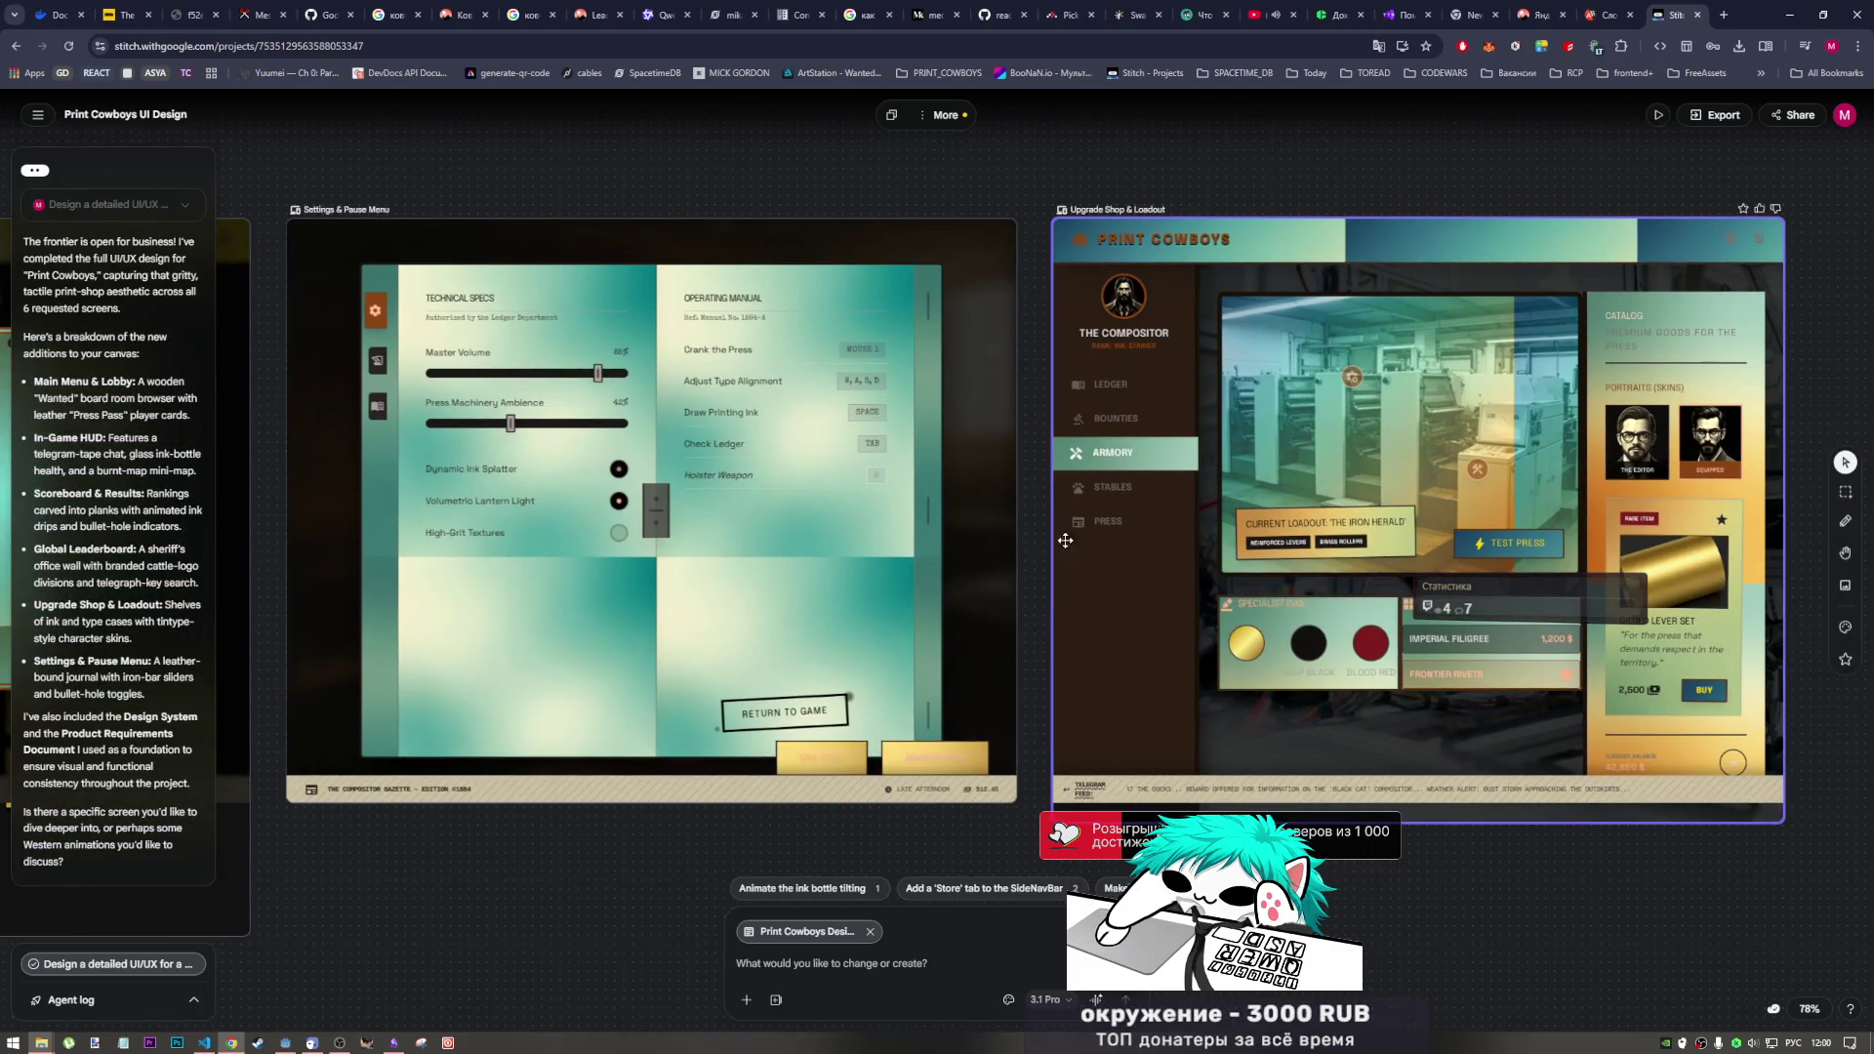
{"action": "scroll", "coordinate": [994, 502], "scroll_direction": "right", "scroll_amount": 3}
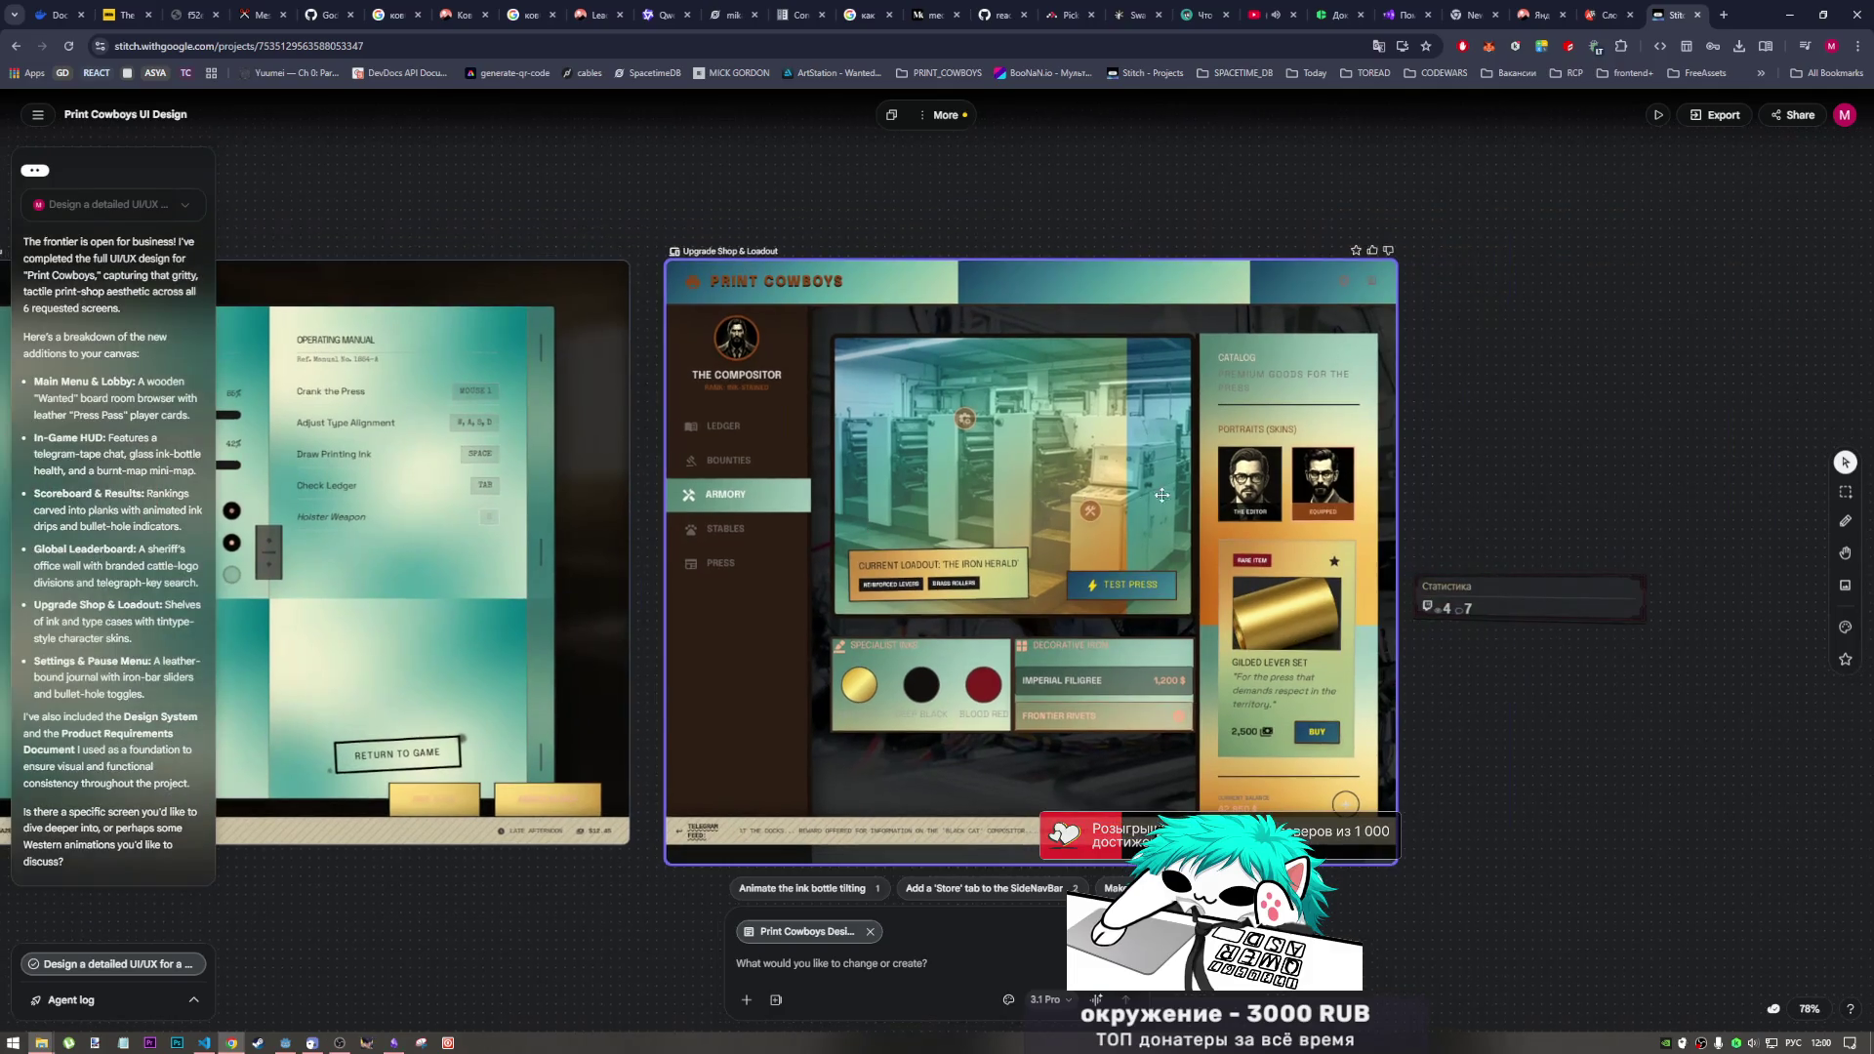
{"action": "scroll", "coordinate": [1068, 509], "scroll_direction": "left", "scroll_amount": 3}
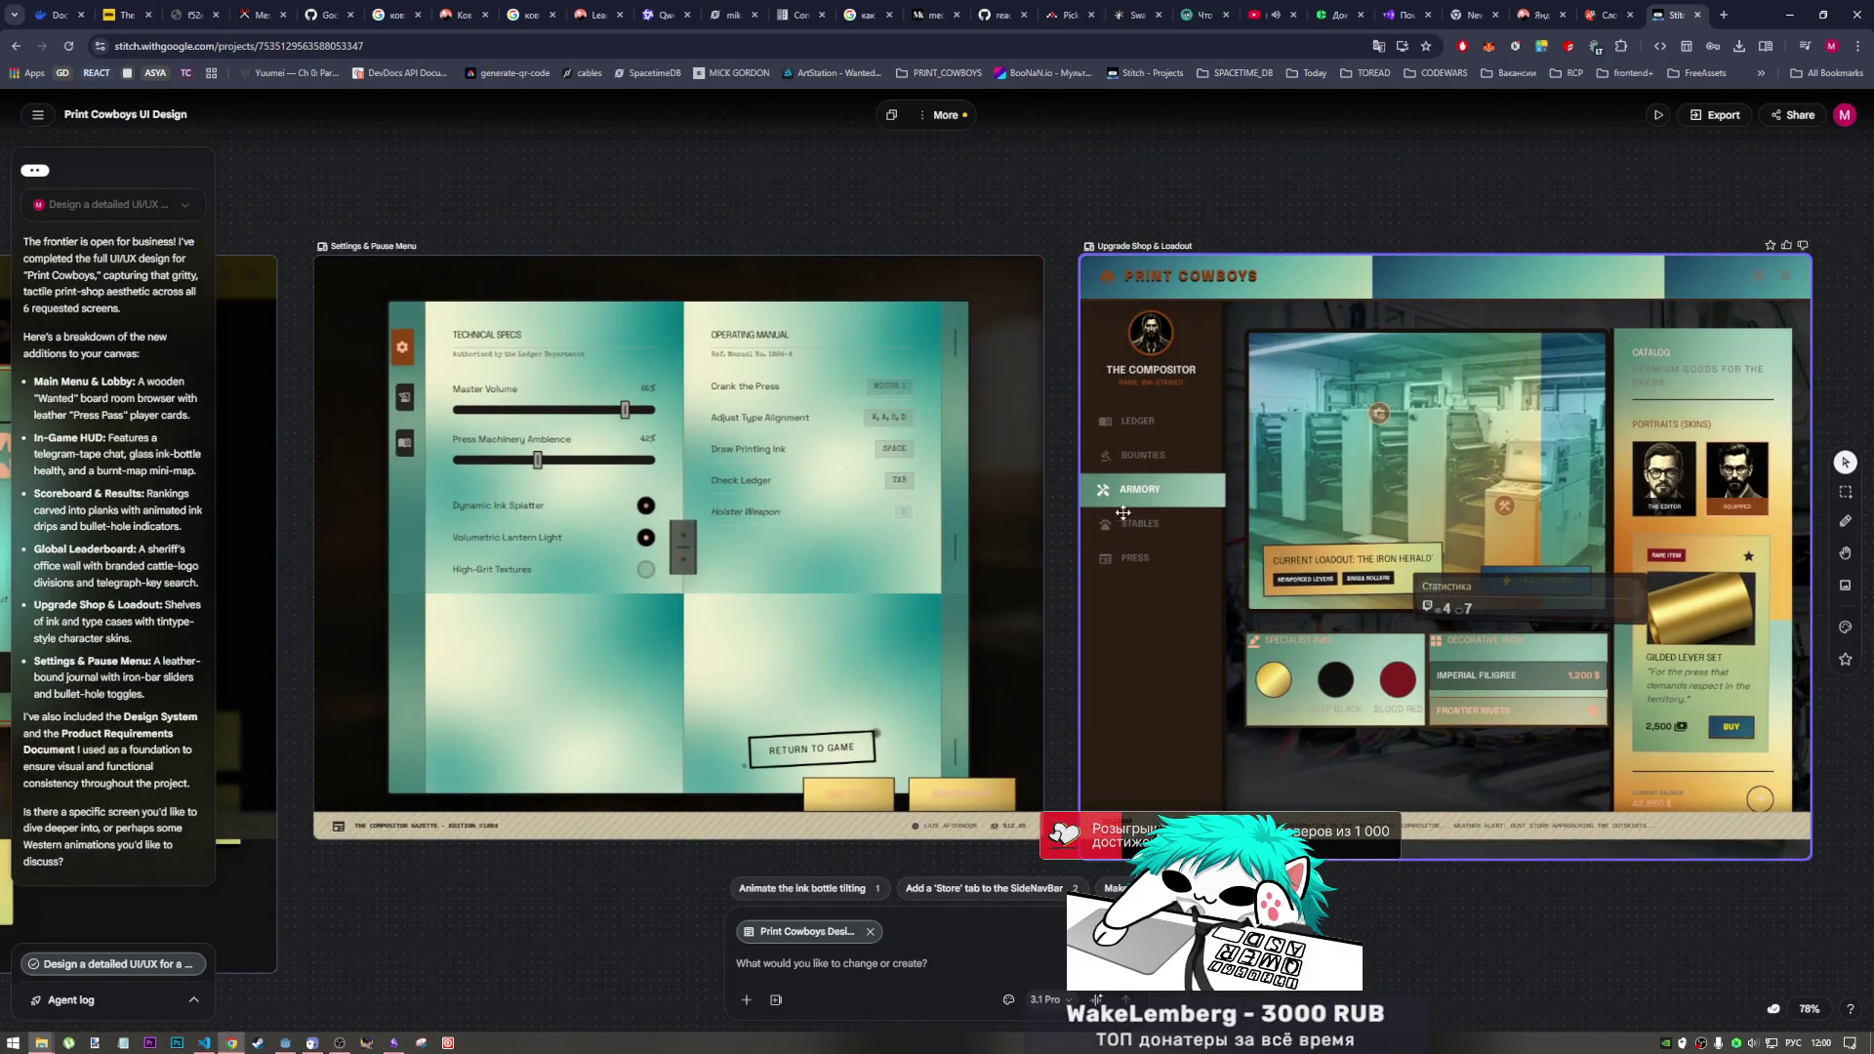
{"action": "scroll", "coordinate": [1124, 512], "scroll_direction": "left", "scroll_amount": 5}
{"action": "left_click", "coordinate": [1090, 415]}
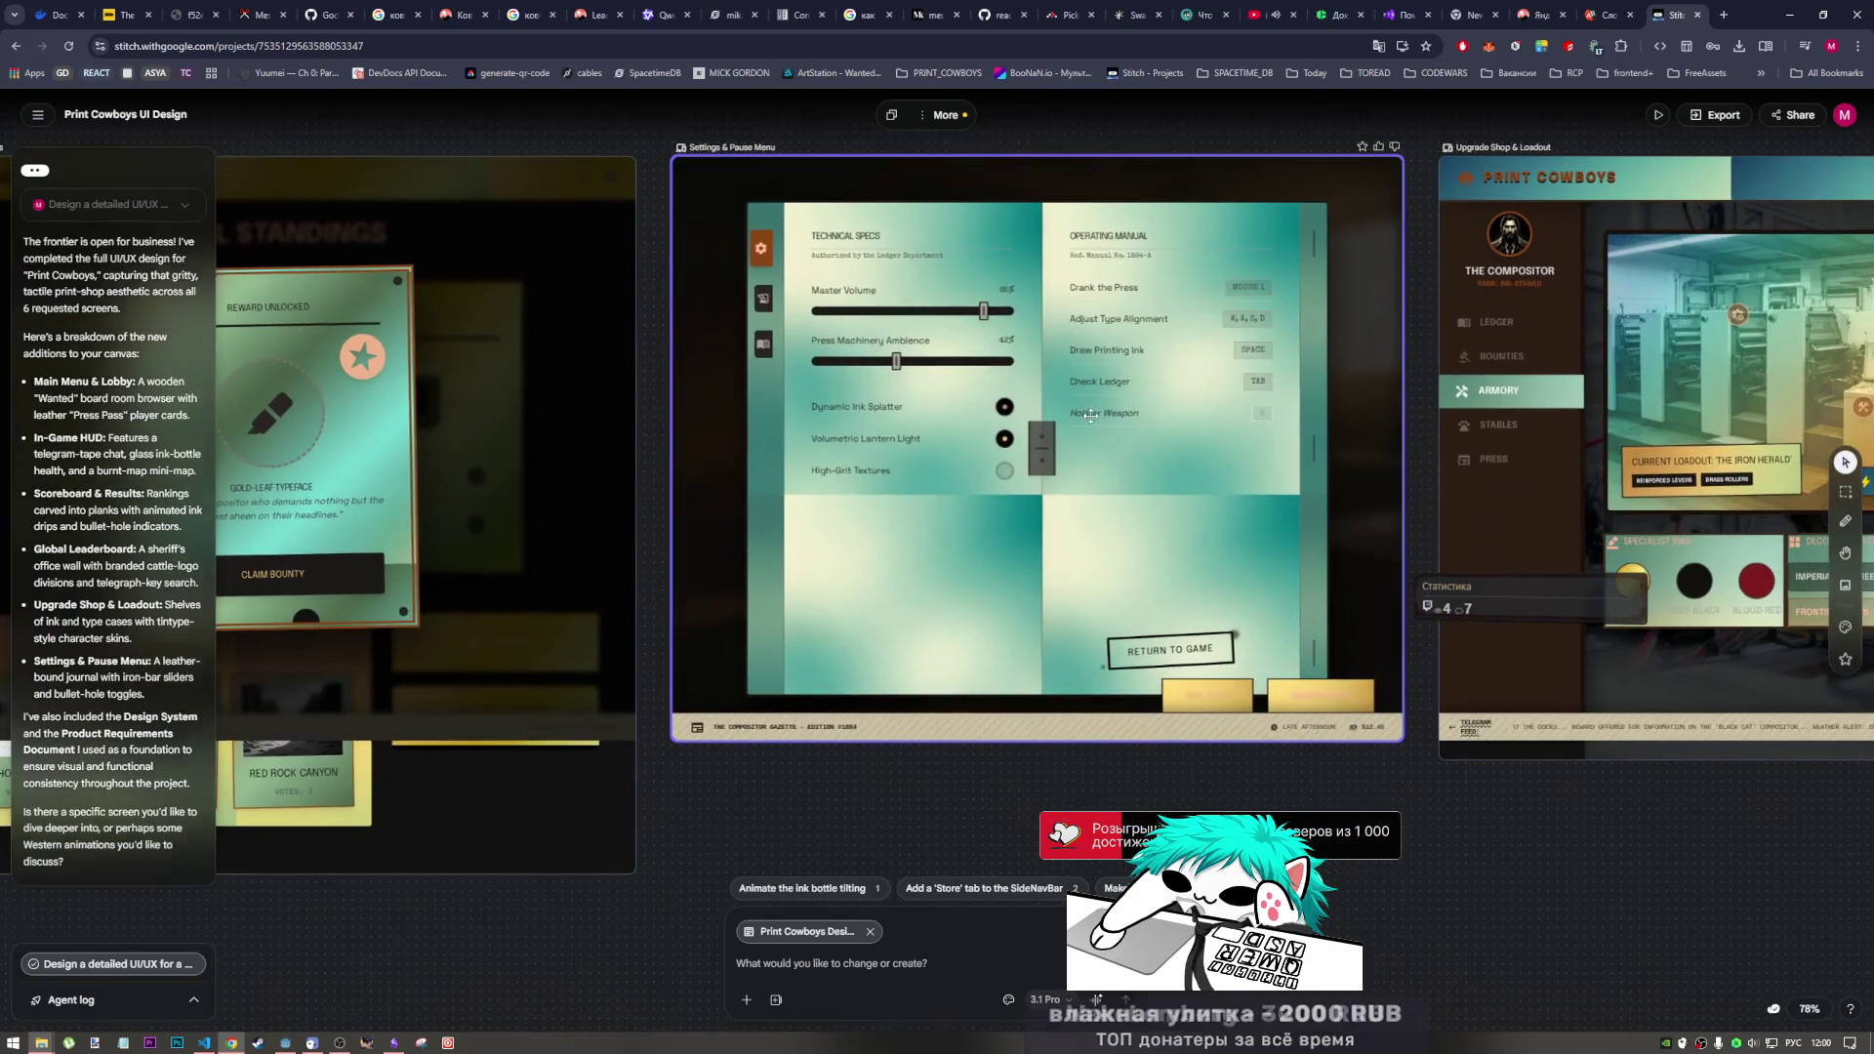
{"action": "scroll", "coordinate": [1093, 420], "scroll_direction": "down", "scroll_amount": 1}
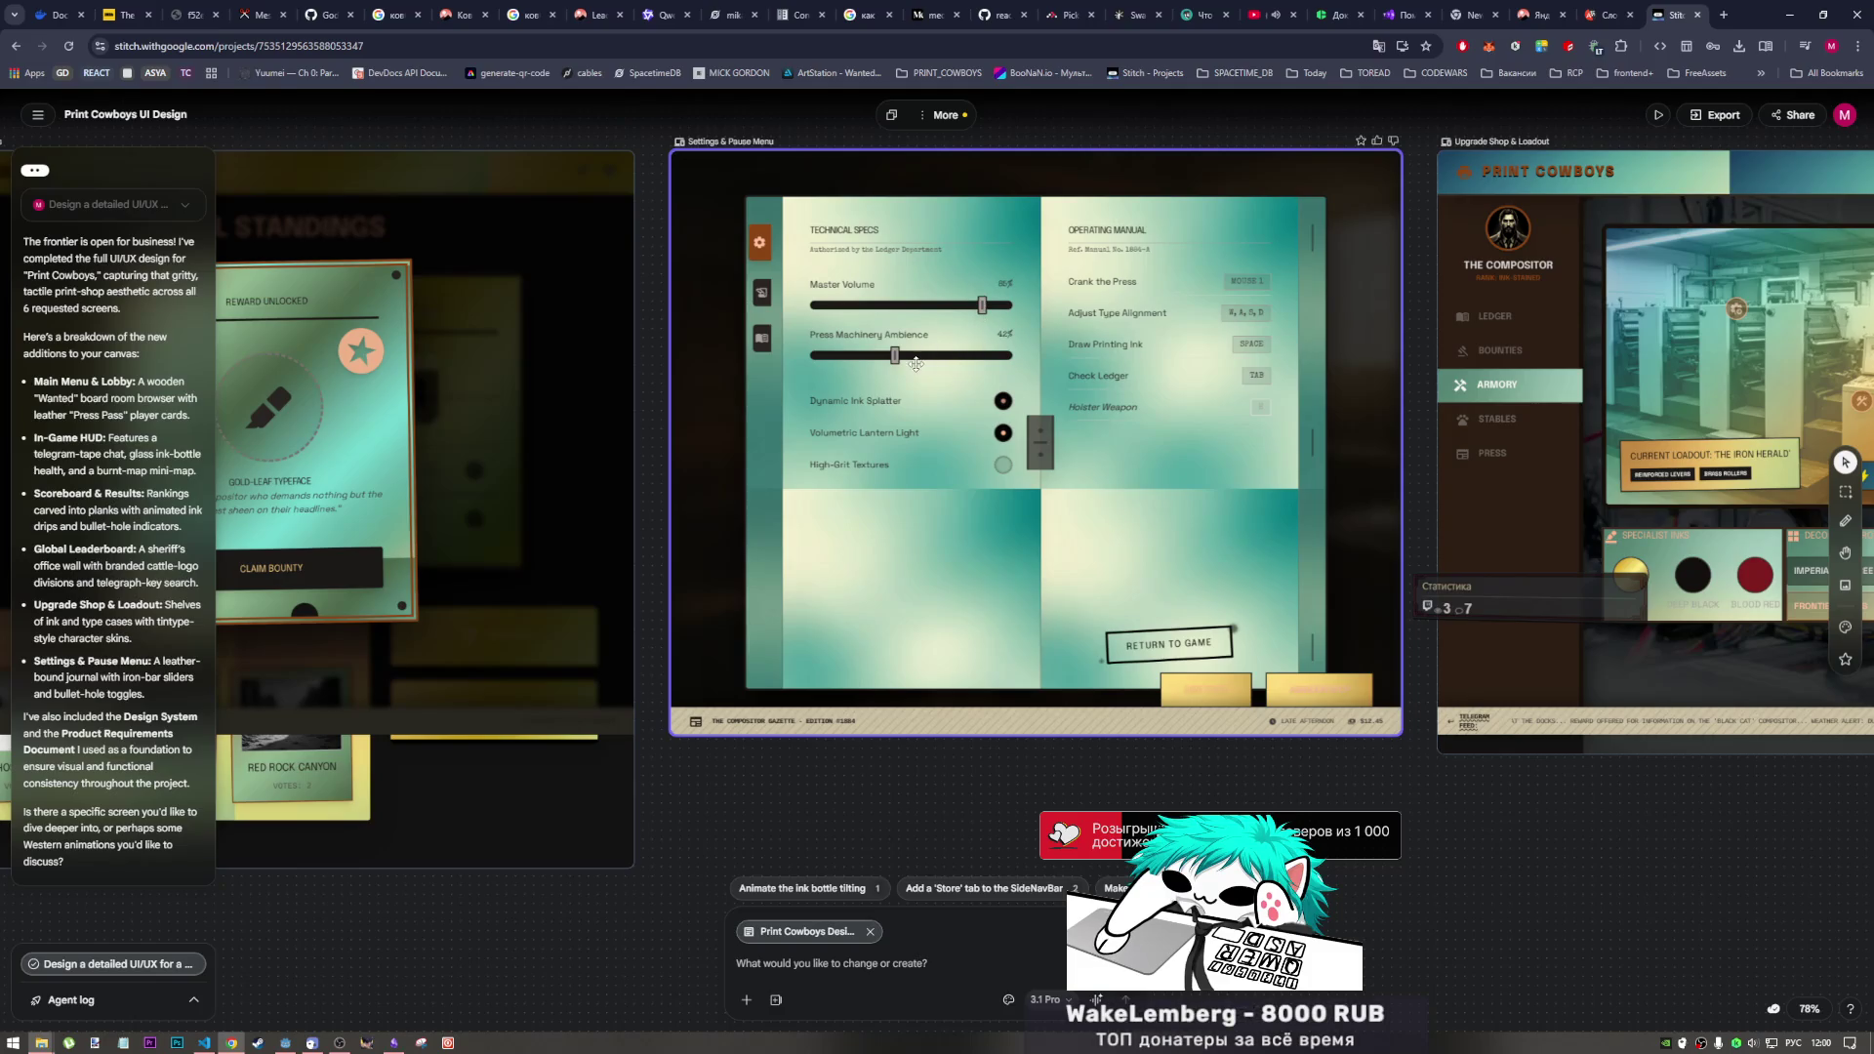
{"action": "mouse_move", "coordinate": [874, 495]}
{"action": "left_mouse_down"}
{"action": "mouse_move", "coordinate": [924, 597]}
{"action": "mouse_move", "coordinate": [876, 516]}
{"action": "left_mouse_up"}
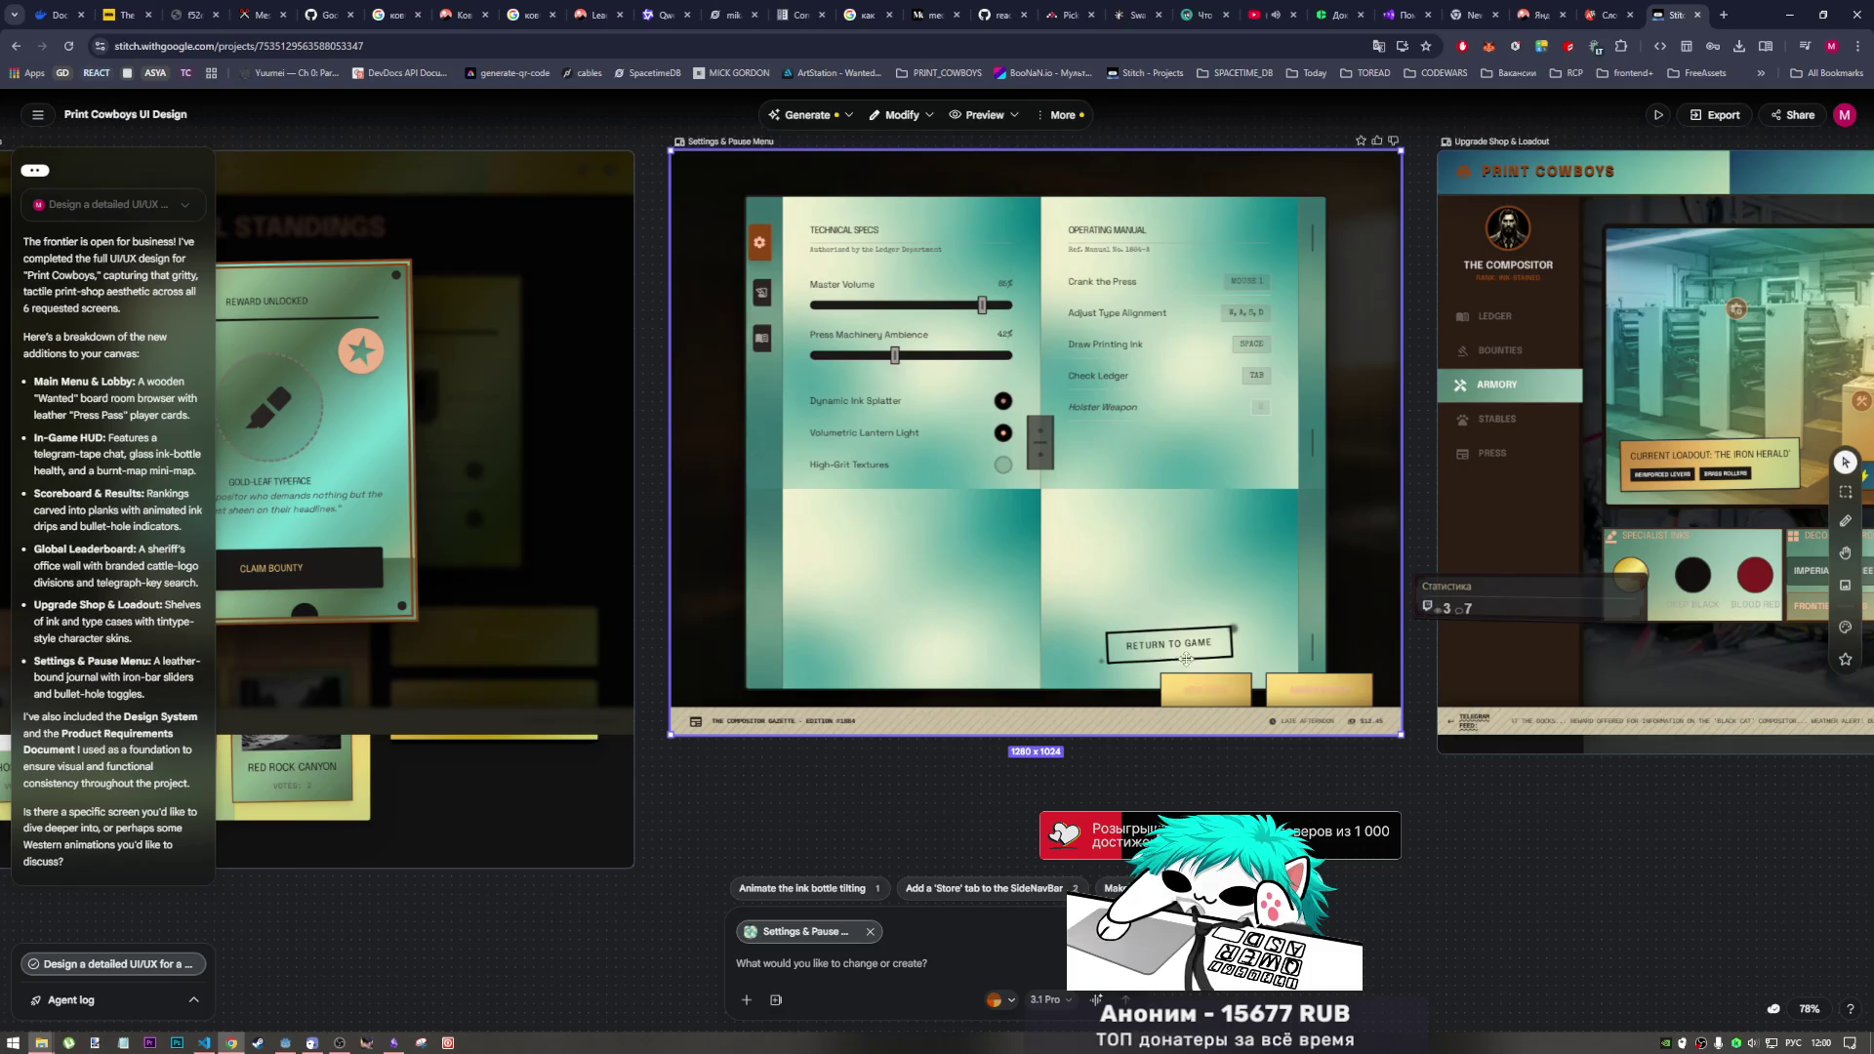
{"action": "left_click", "coordinate": [1568, 46]}
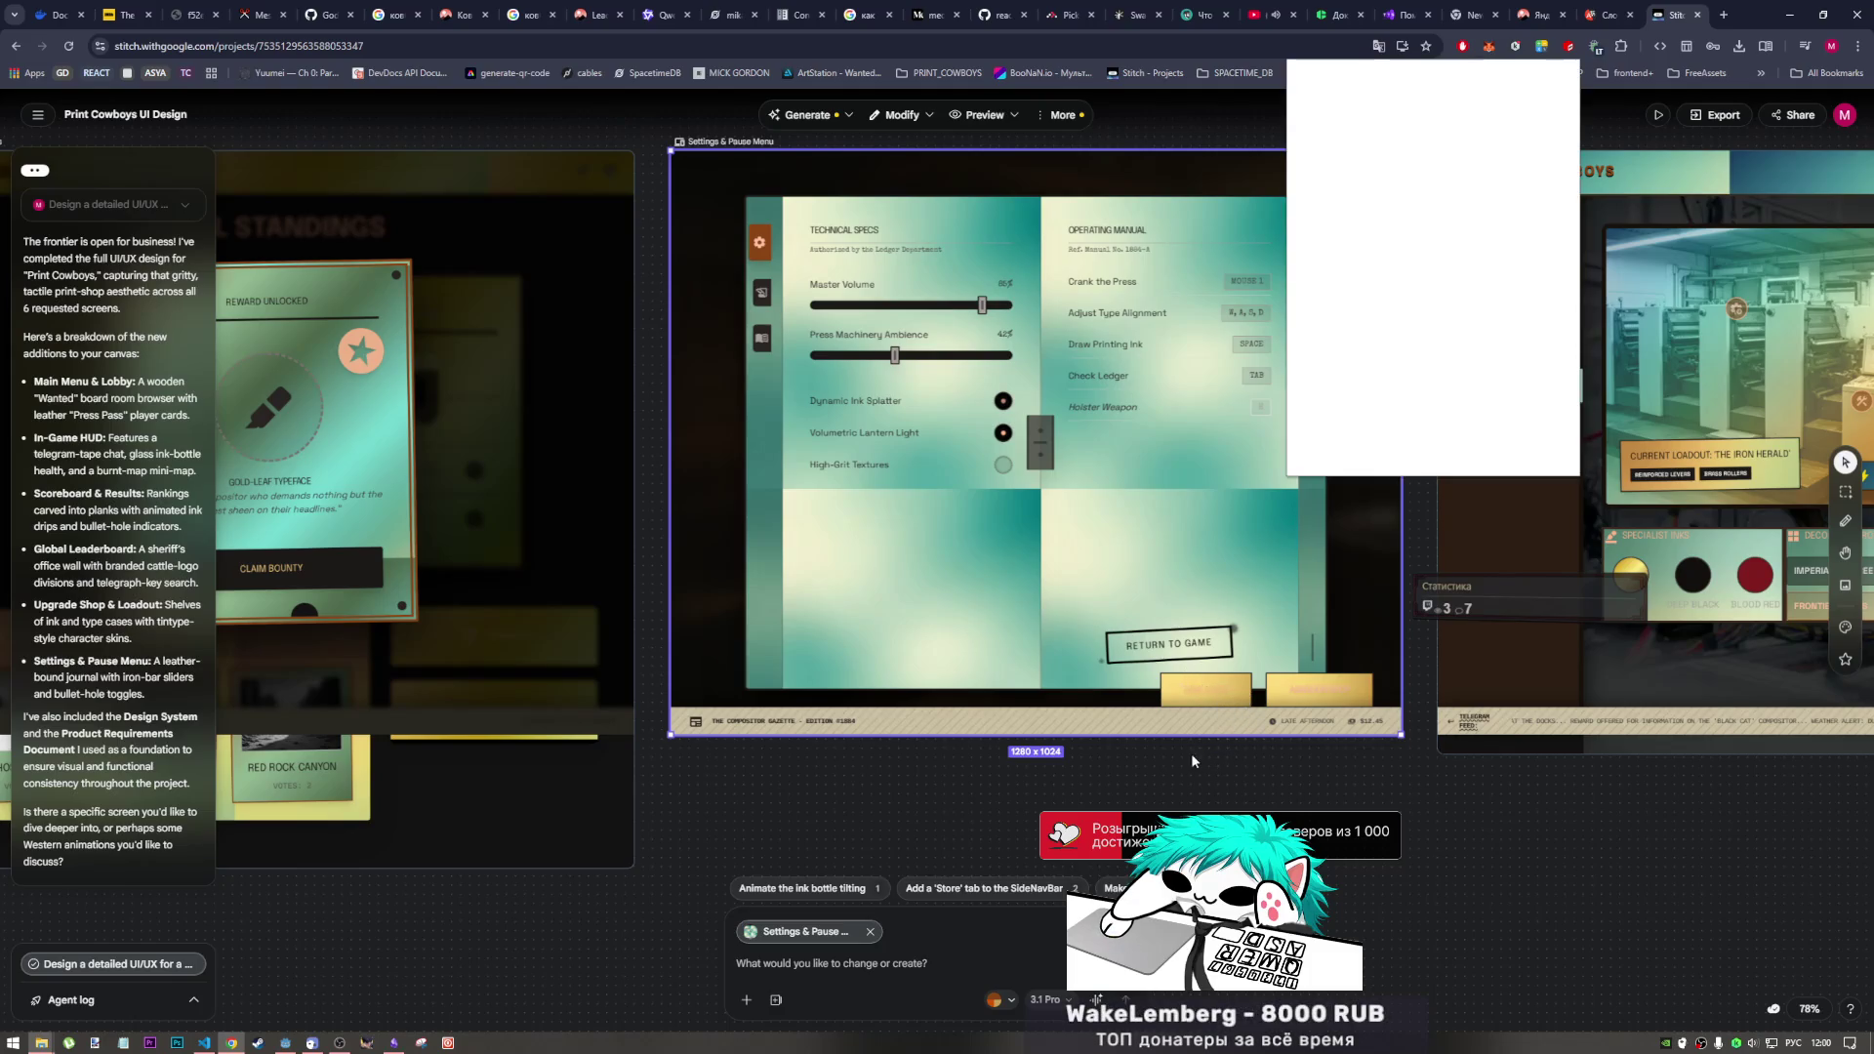
{"action": "left_click", "coordinate": [1519, 215]}
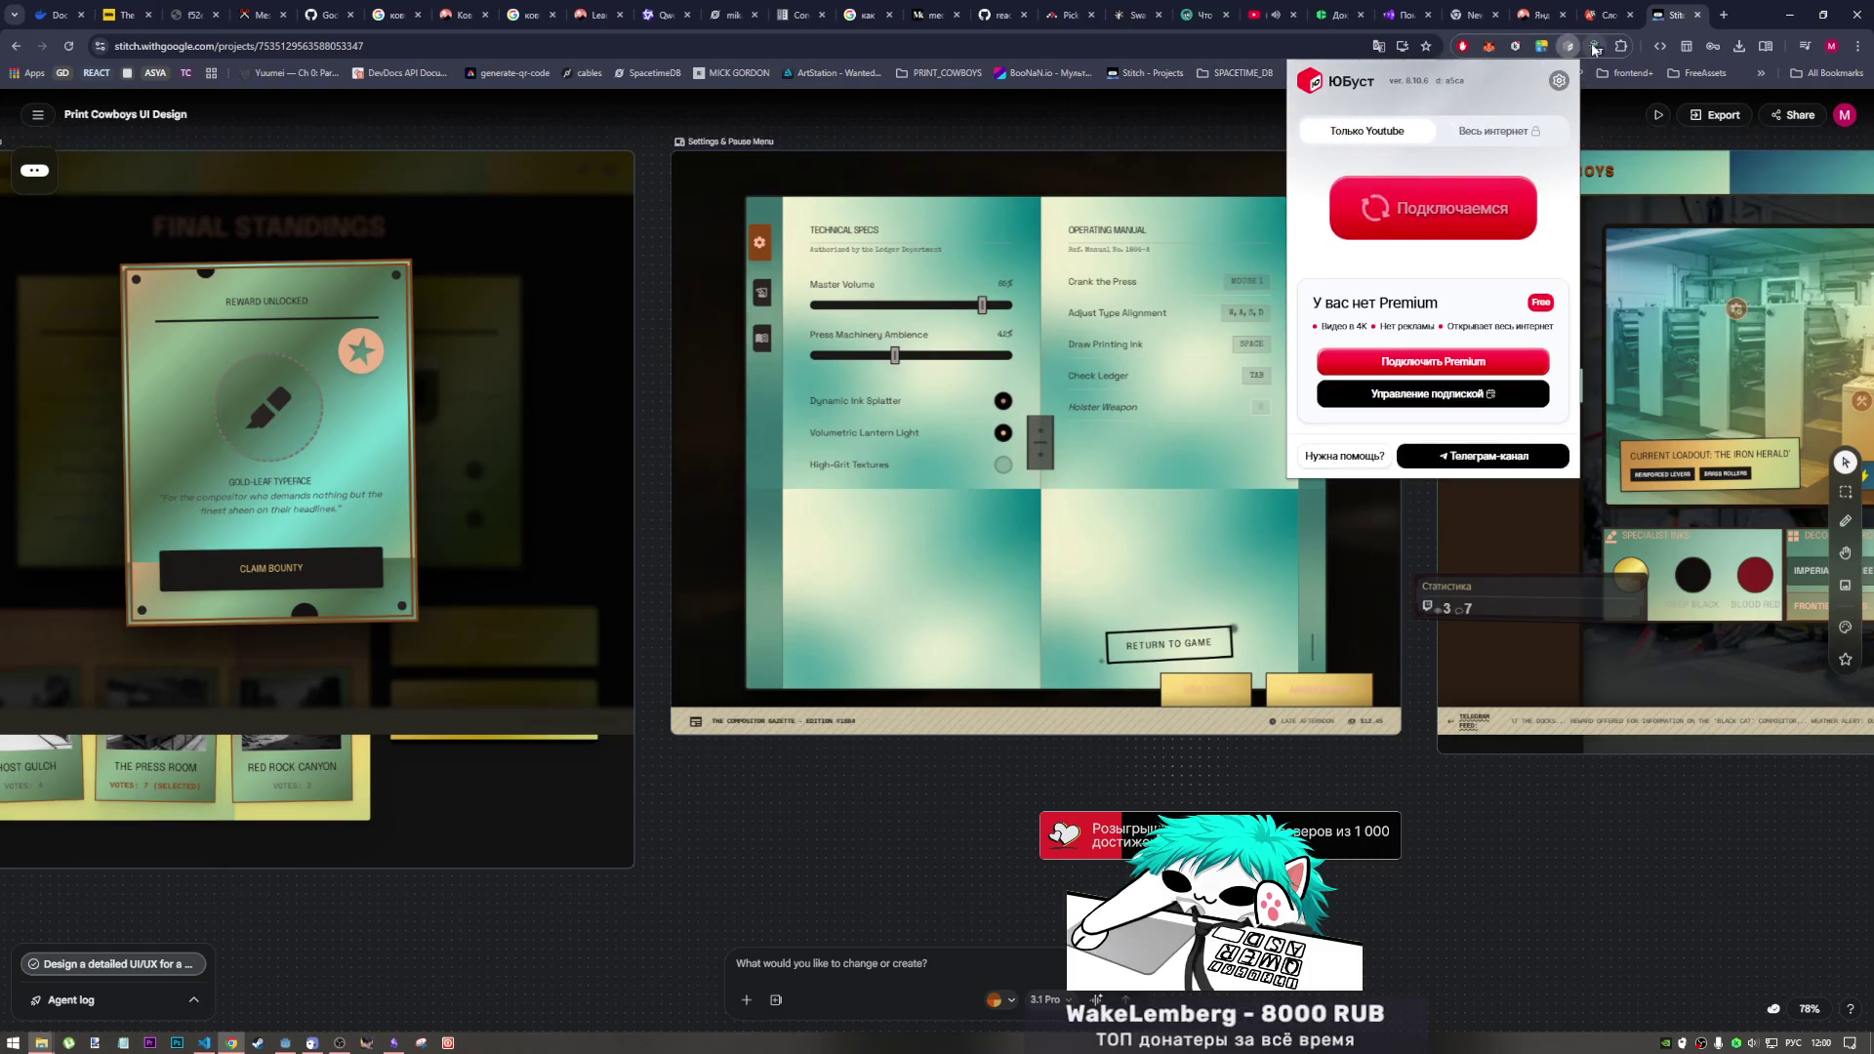
{"action": "left_click", "coordinate": [1337, 818]}
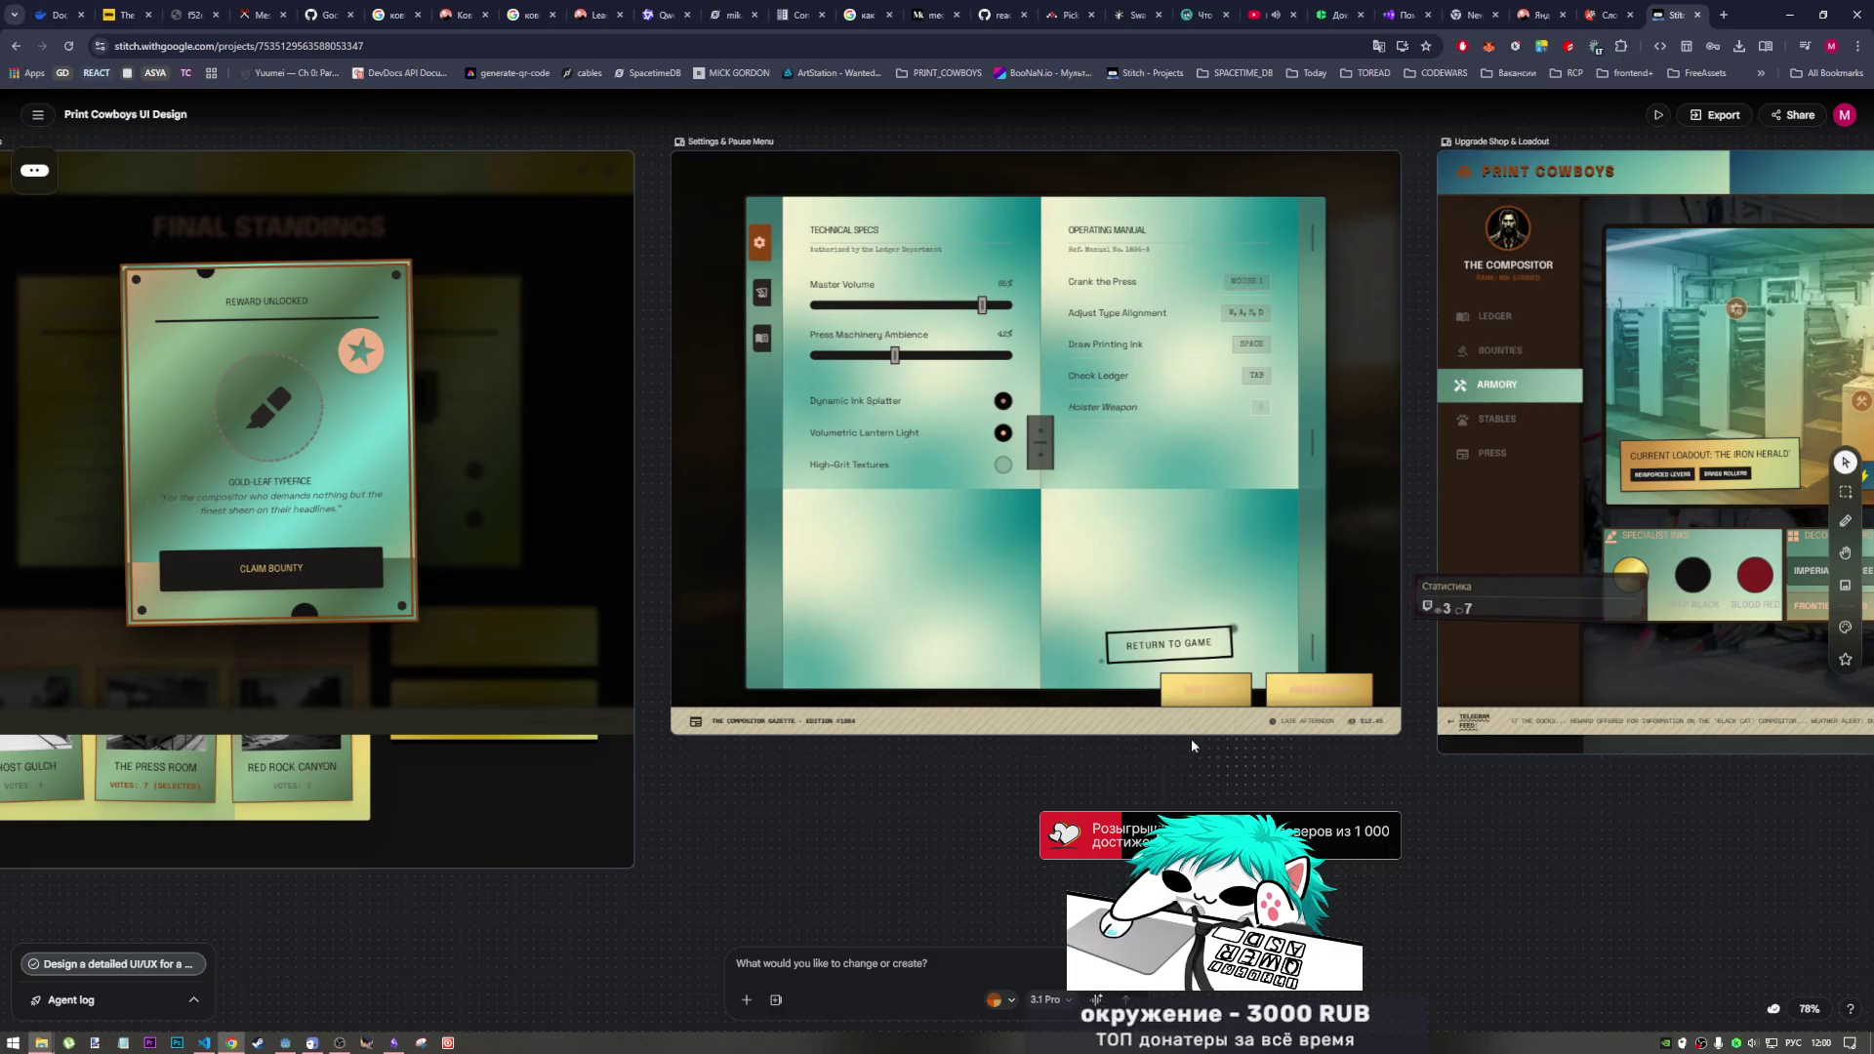
{"action": "mouse_move", "coordinate": [1192, 746]}
{"action": "left_mouse_down"}
{"action": "mouse_move", "coordinate": [1288, 678]}
{"action": "mouse_move", "coordinate": [1378, 671]}
{"action": "mouse_move", "coordinate": [1371, 812]}
{"action": "left_mouse_up"}
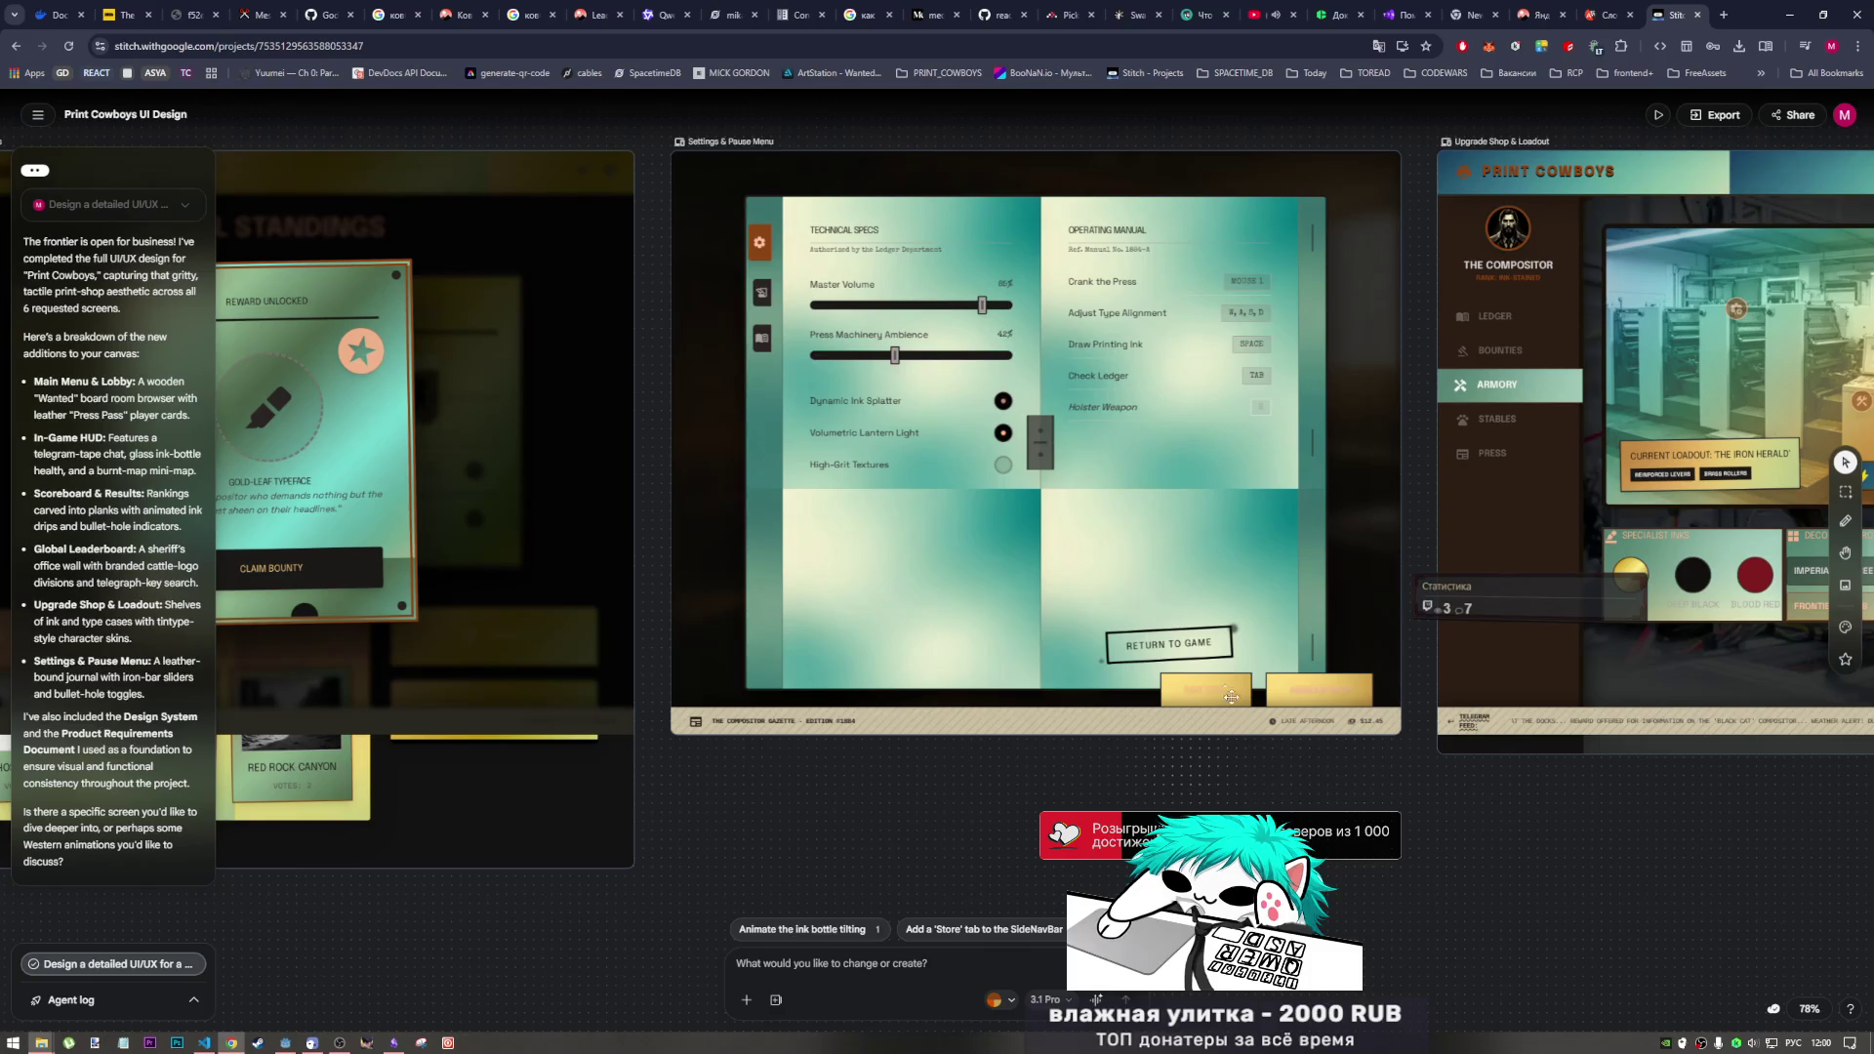
{"action": "left_click", "coordinate": [1226, 655]}
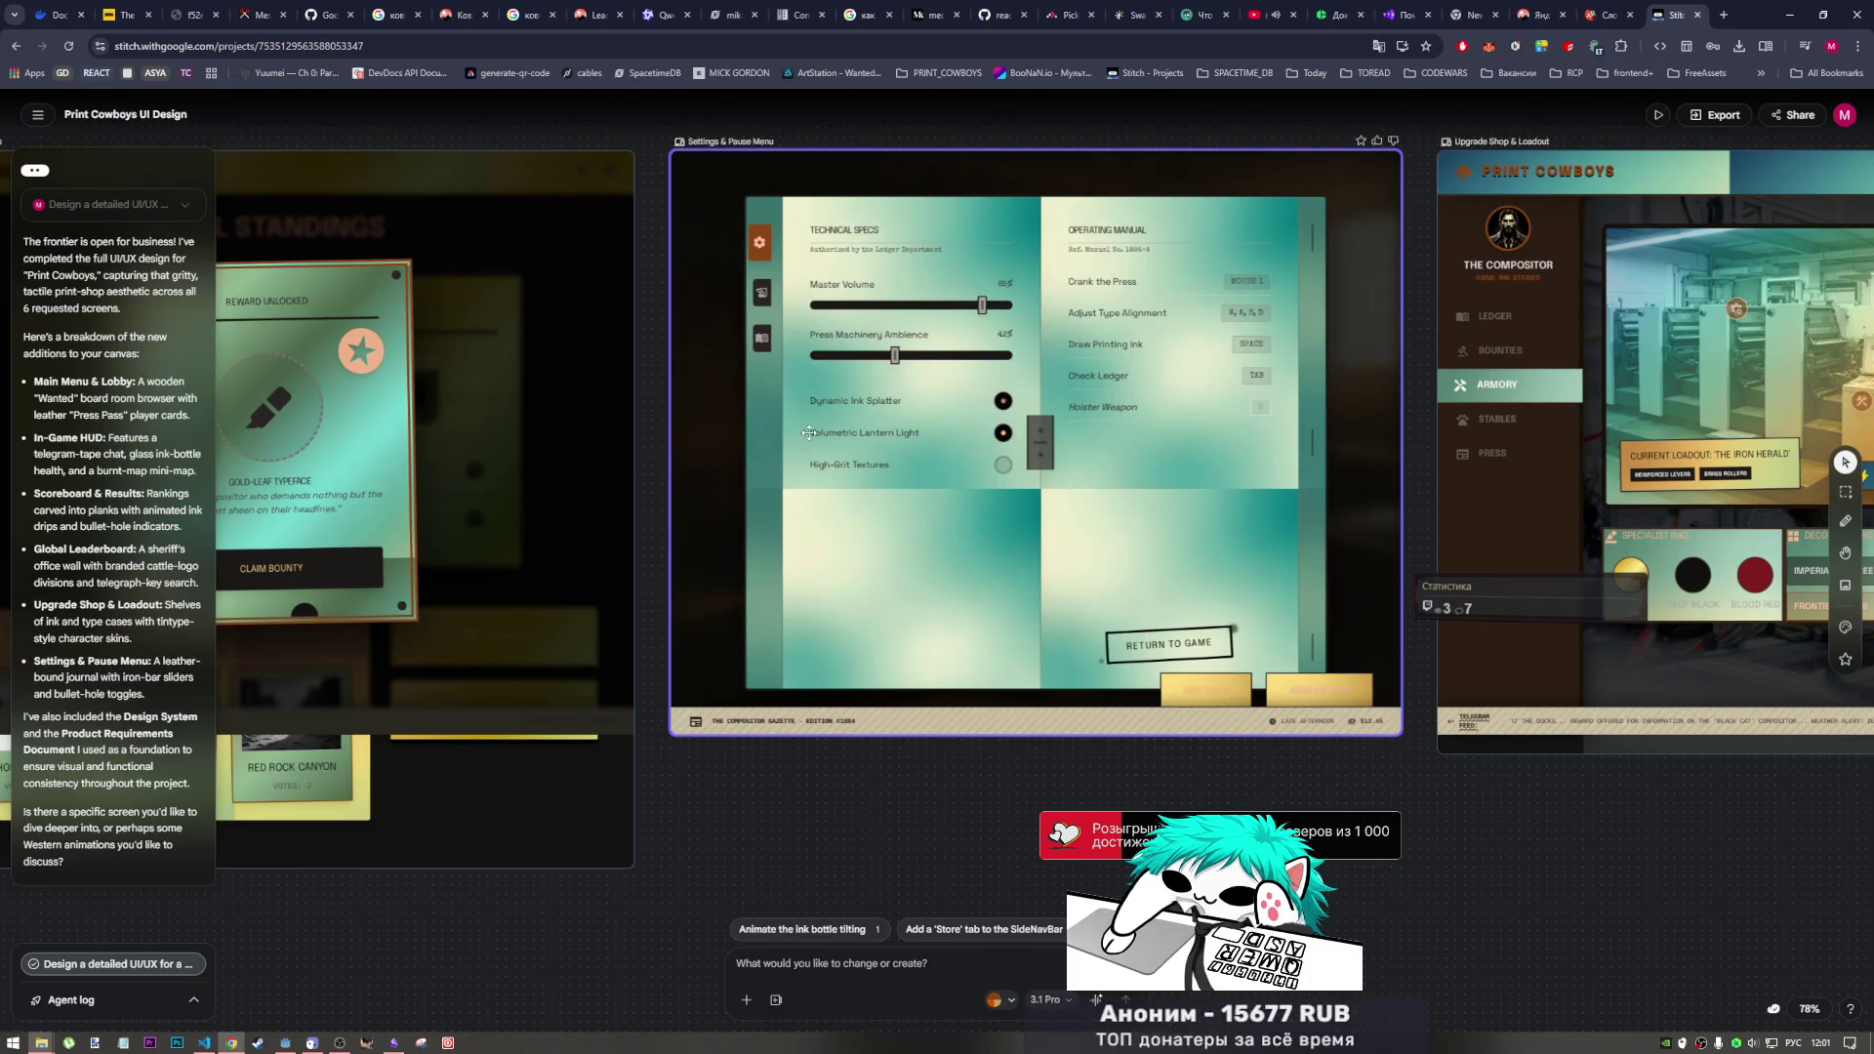
{"action": "left_click", "coordinate": [36, 115]}
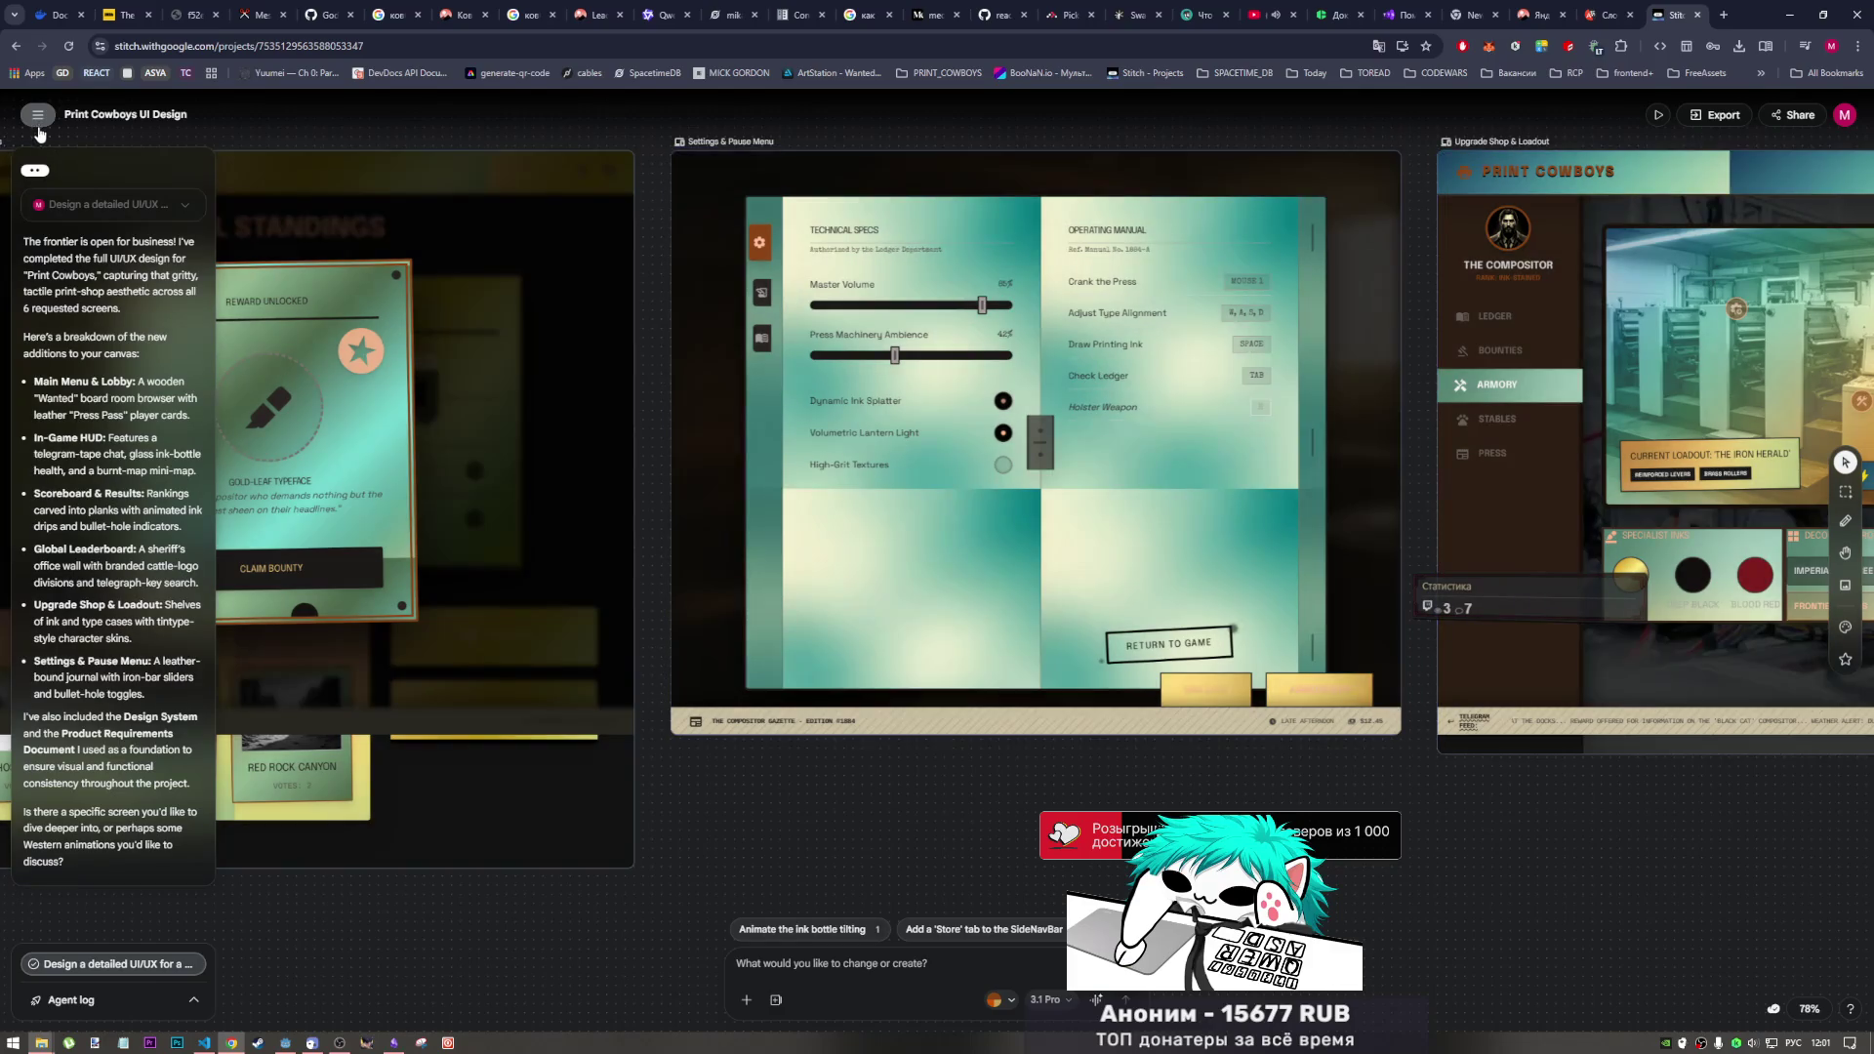
Step: Use the project menu's Go to all projects to return to Stitch's home page
{"action": "left_click", "coordinate": [38, 116]}
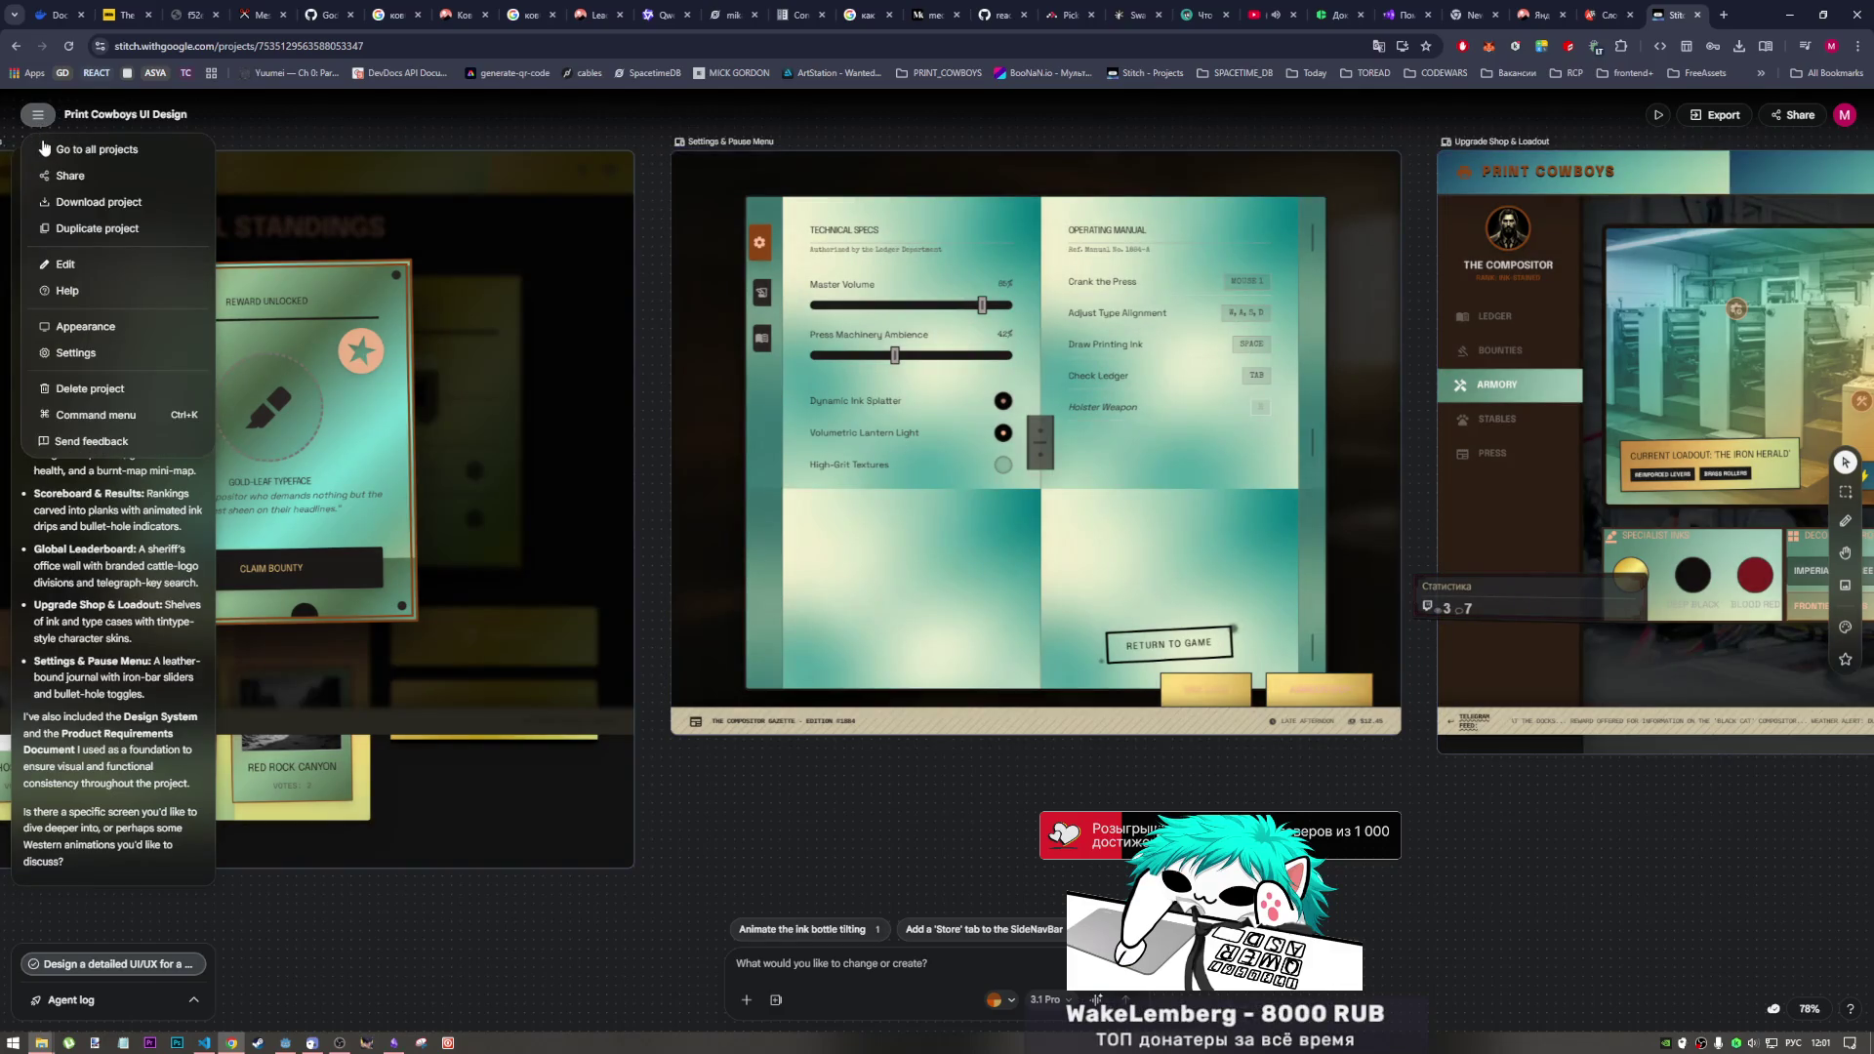
{"action": "left_click", "coordinate": [88, 150]}
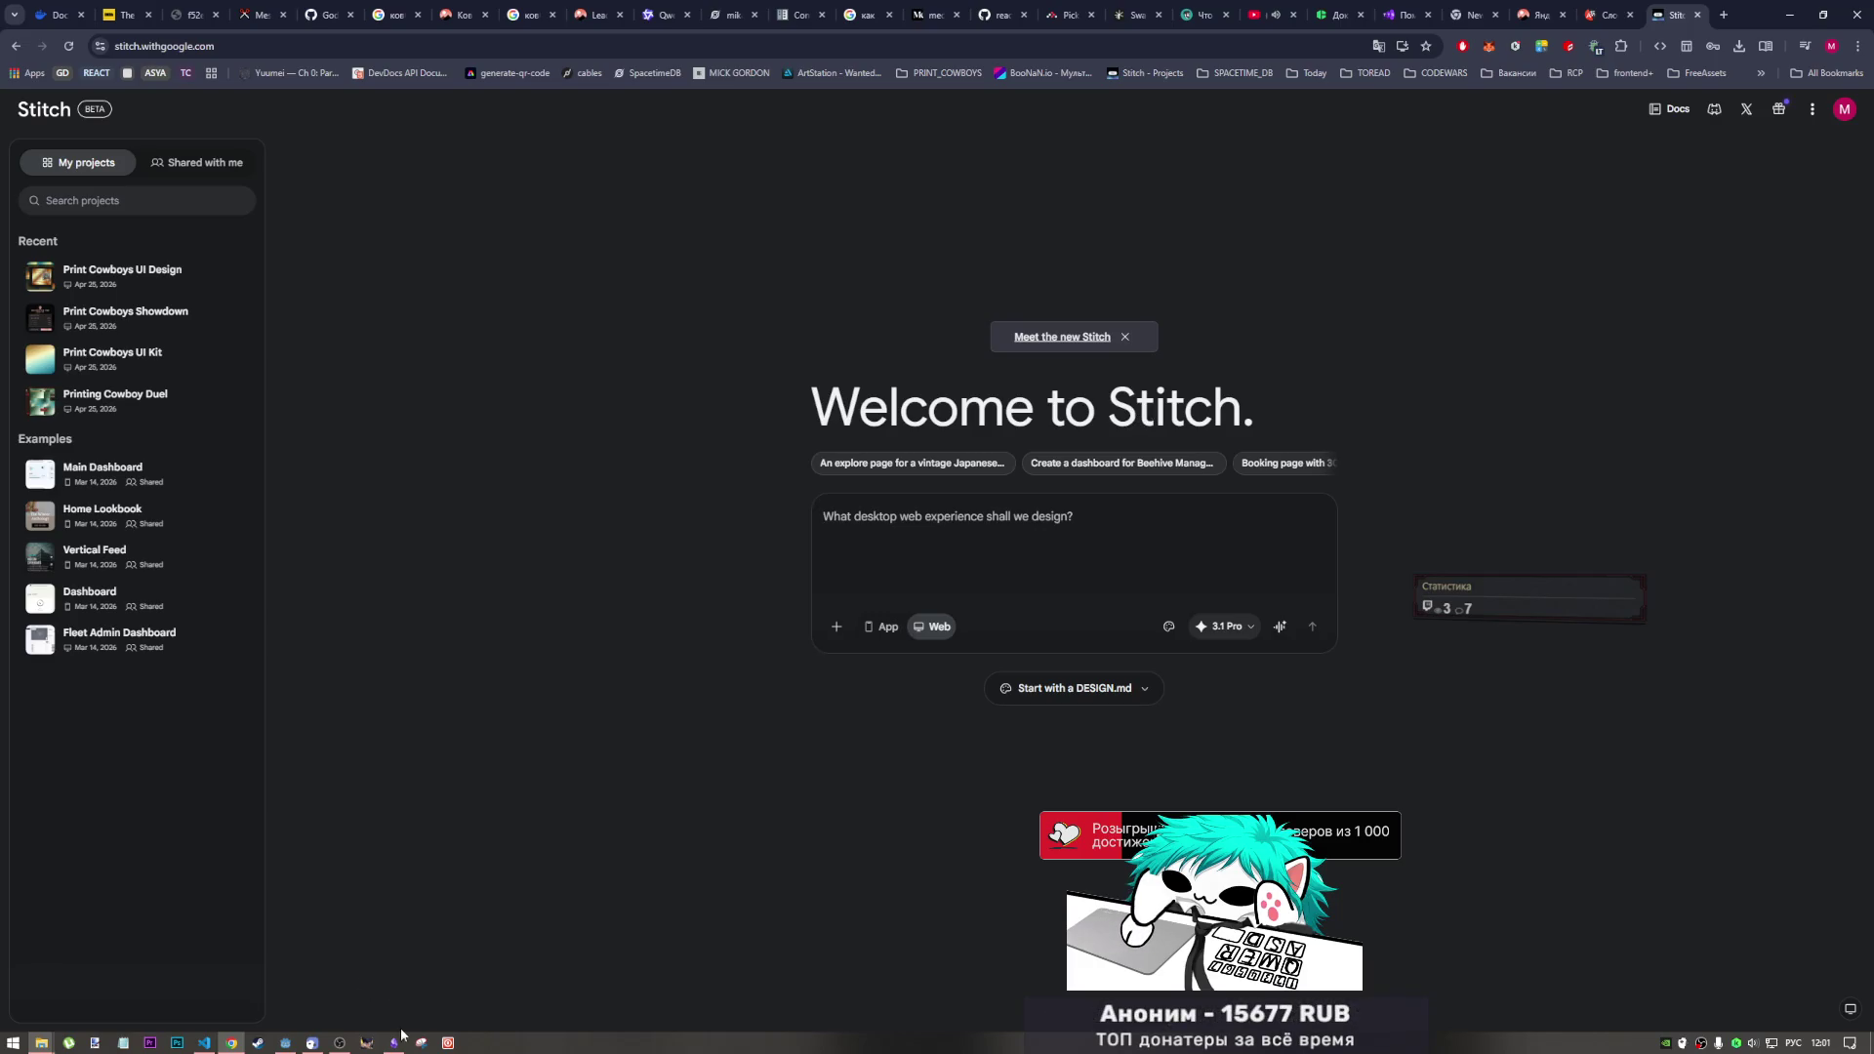
{"action": "mouse_move", "coordinate": [394, 1042]}
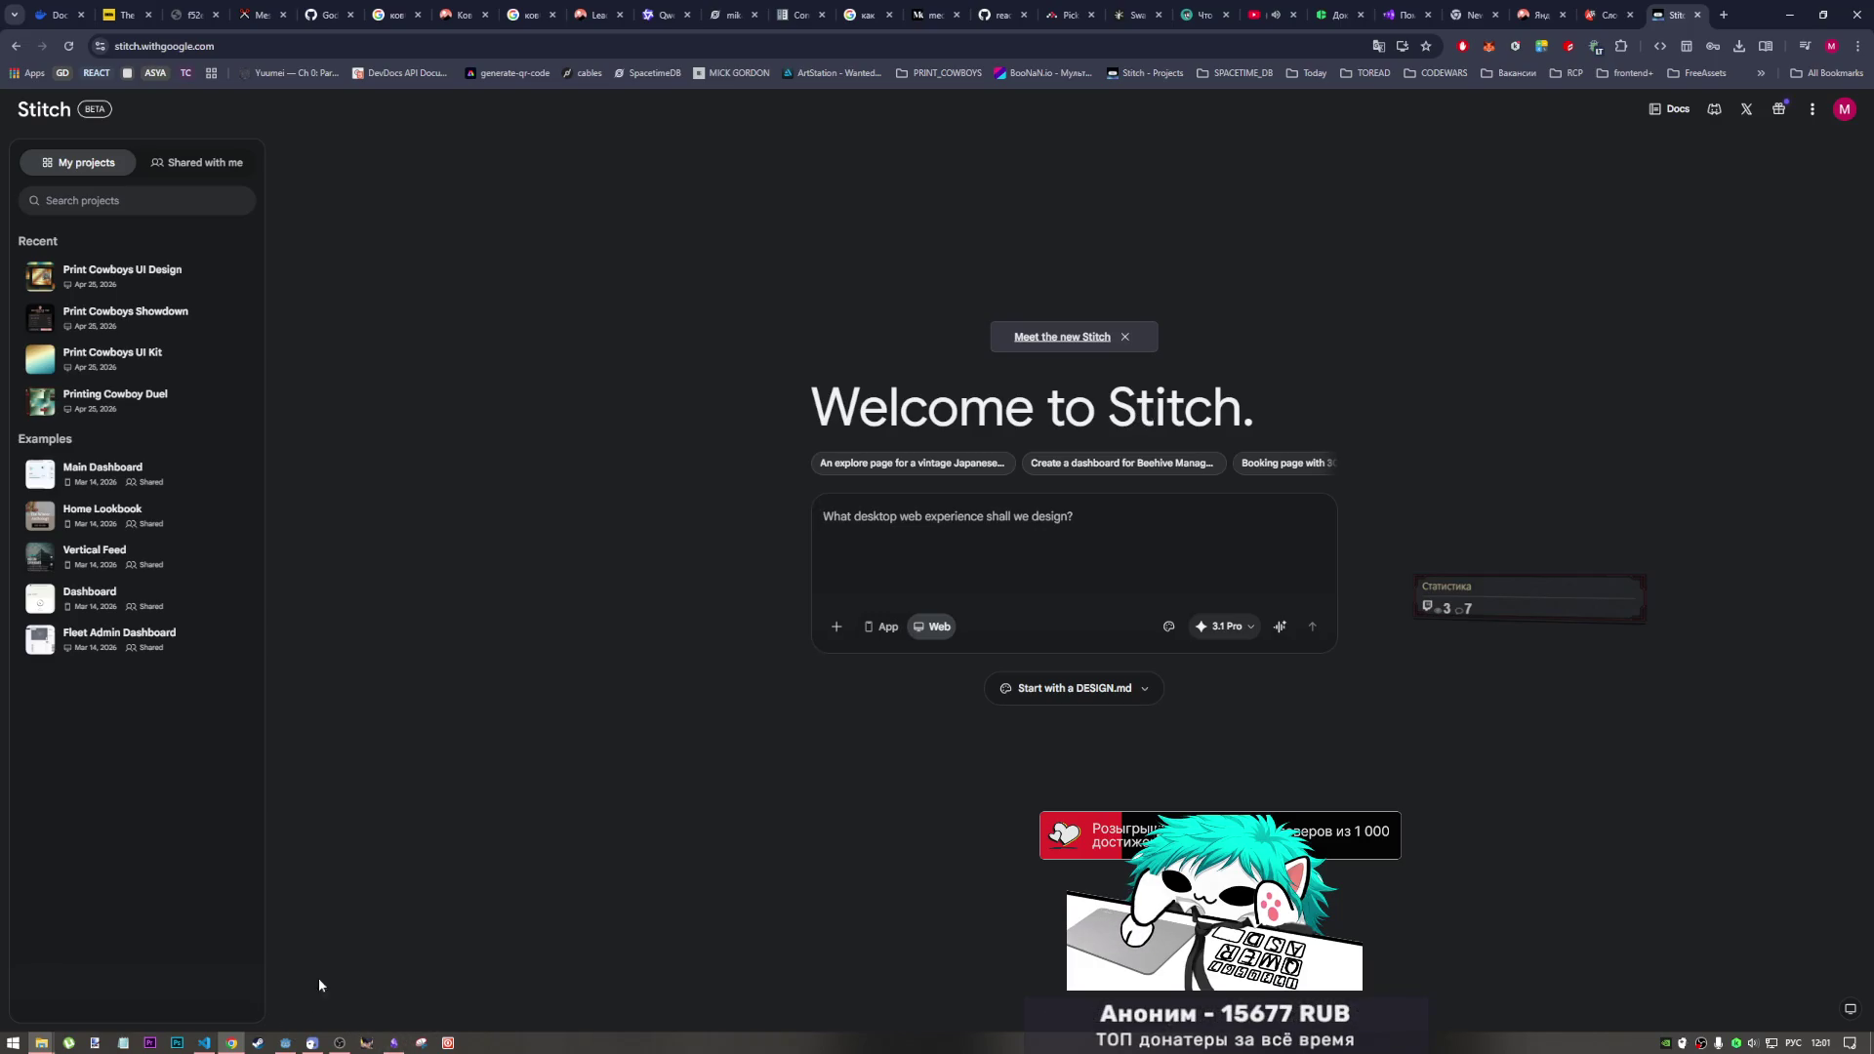